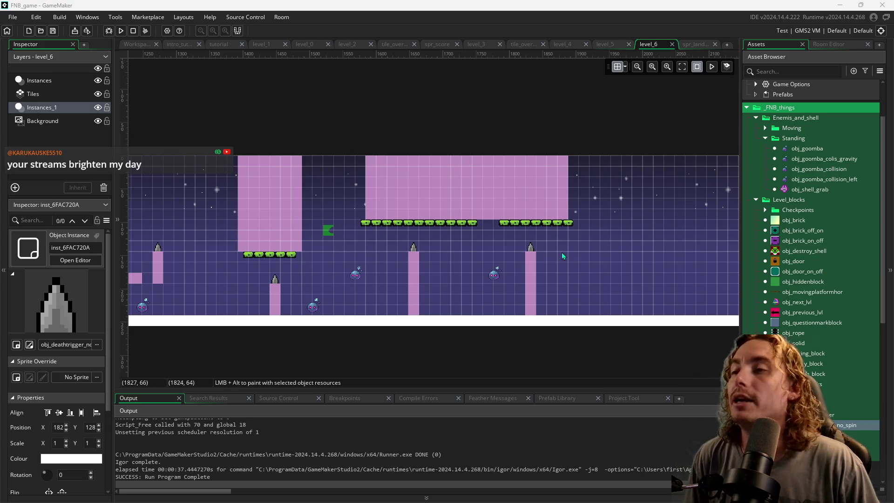
# Step: Delete the goomba by the right spiked pillar and place a vanish block left of the last pillar
pyautogui.hscroll(3, 565, 247)
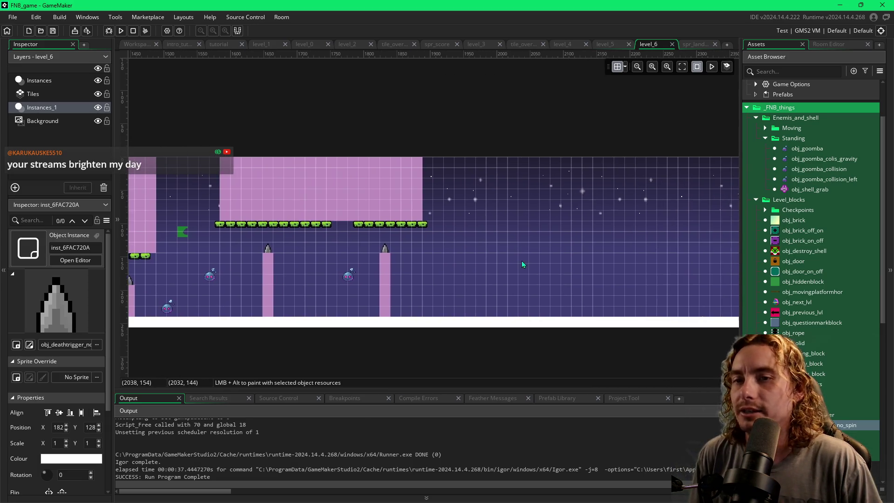
pyautogui.hscroll(2, 522, 260)
pyautogui.hscroll(-6, 381, 264)
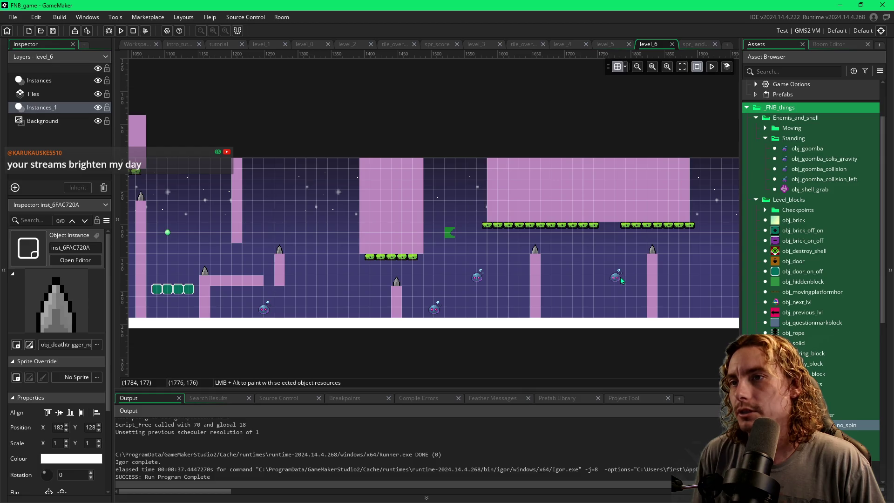
pyautogui.click(617, 276)
pyautogui.press('Delete')
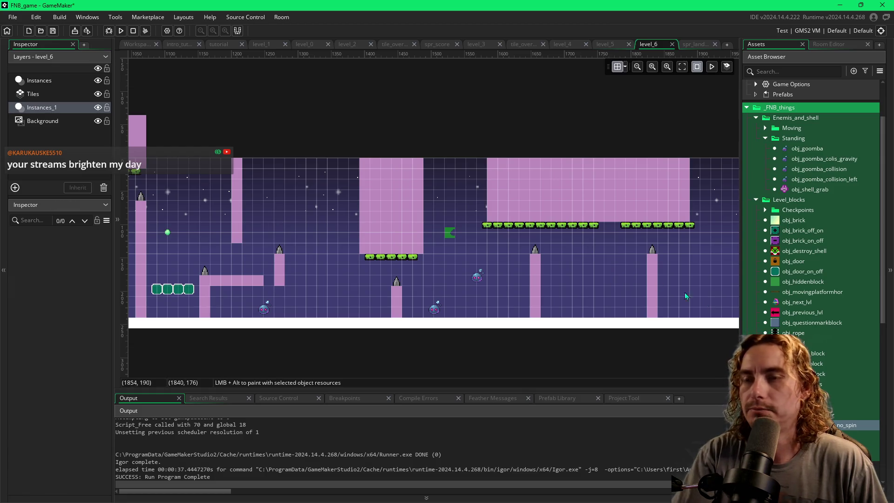
pyautogui.click(820, 374)
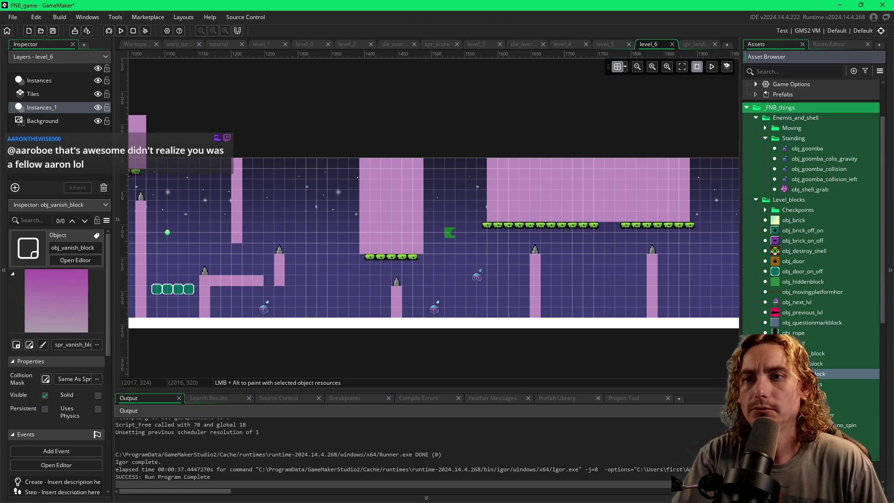
pyautogui.keyDown('alt'); pyautogui.click(609, 283); pyautogui.keyUp('alt')
# Step: Run the game with F5 and fly the green blob past the spikes, orb and teal blocks
pyautogui.press('F5')
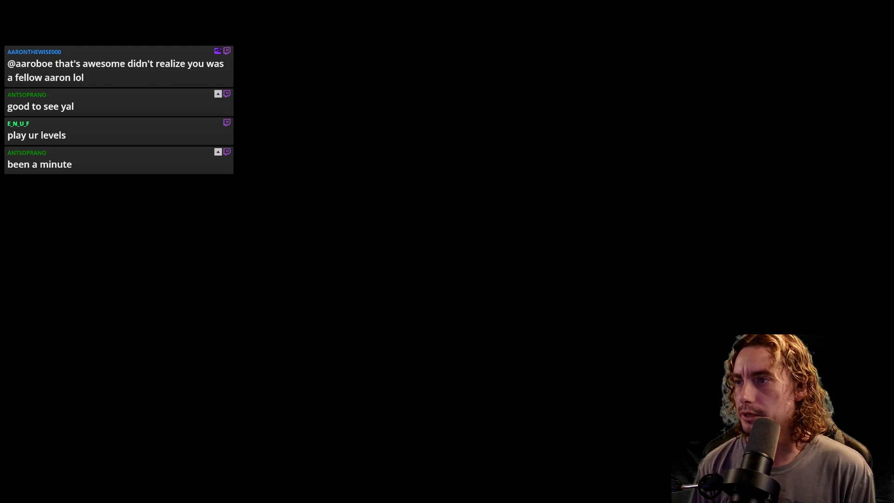
pyautogui.press('space')
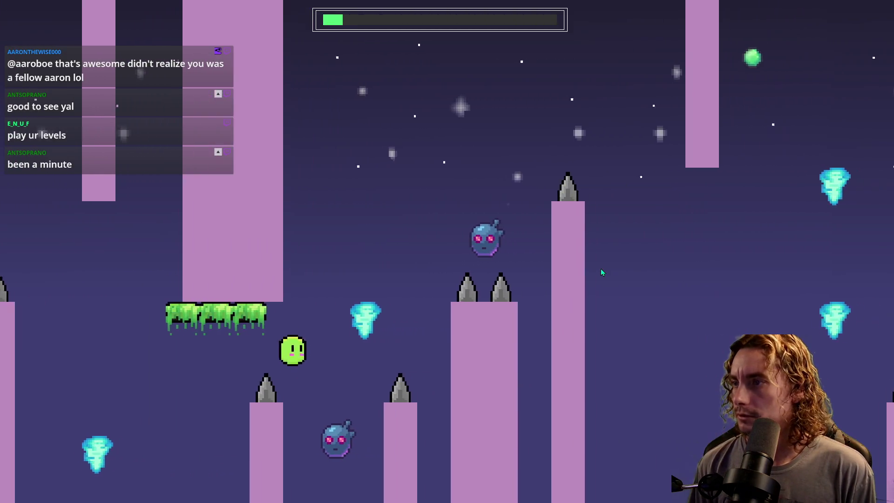
pyautogui.press('space')
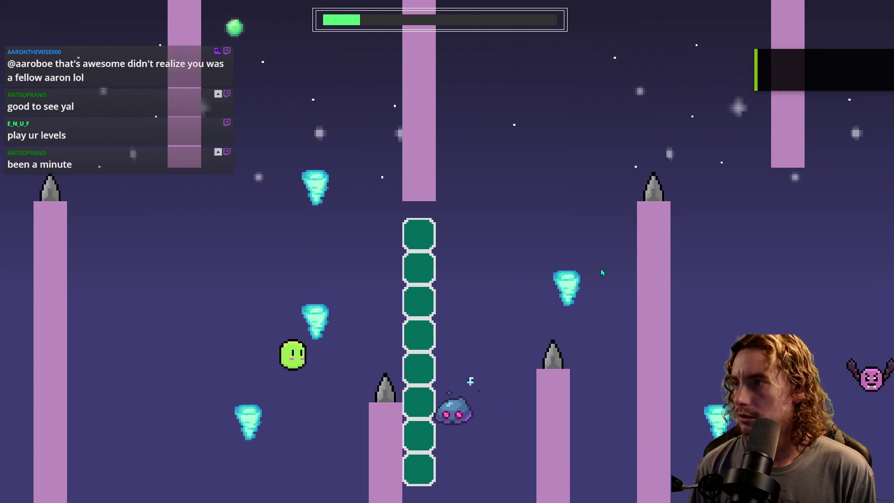
pyautogui.press('space')
pyautogui.press('space')
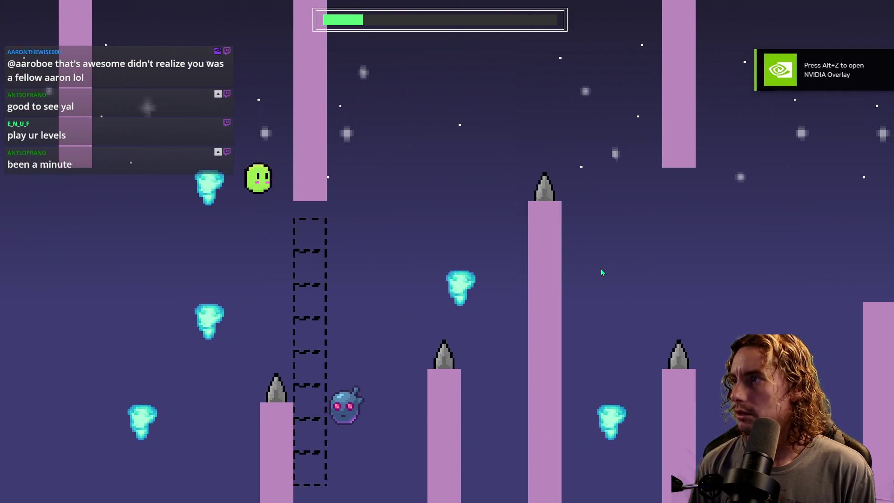
pyautogui.press('space')
pyautogui.press('space')
pyautogui.press('space')
pyautogui.press('space')
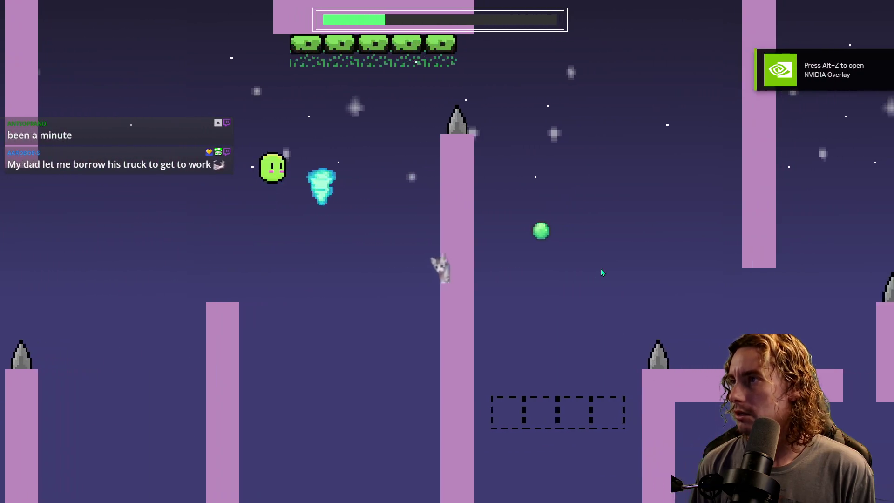
pyautogui.press('space')
pyautogui.press('space')
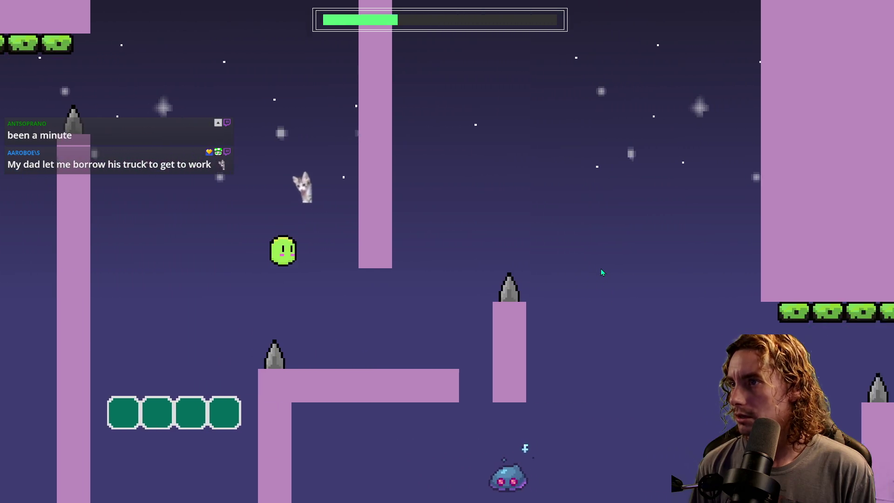
pyautogui.press('space')
pyautogui.press('space')
pyautogui.press('space')
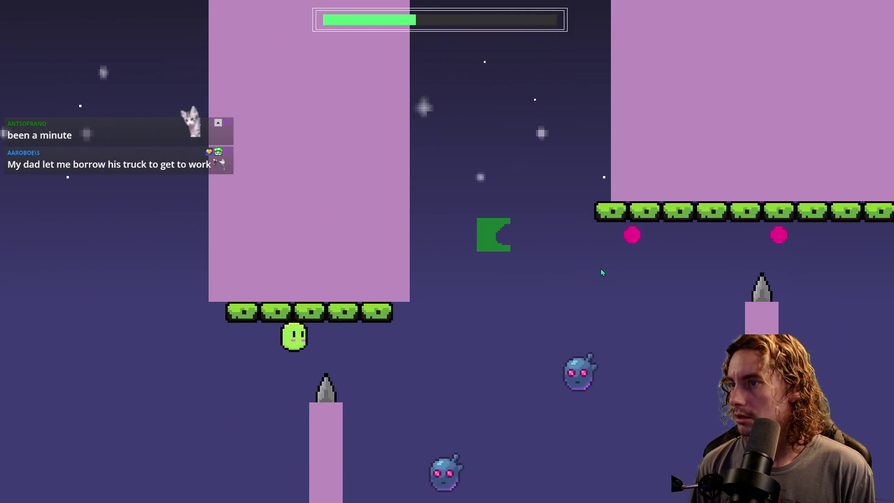
pyautogui.press('space')
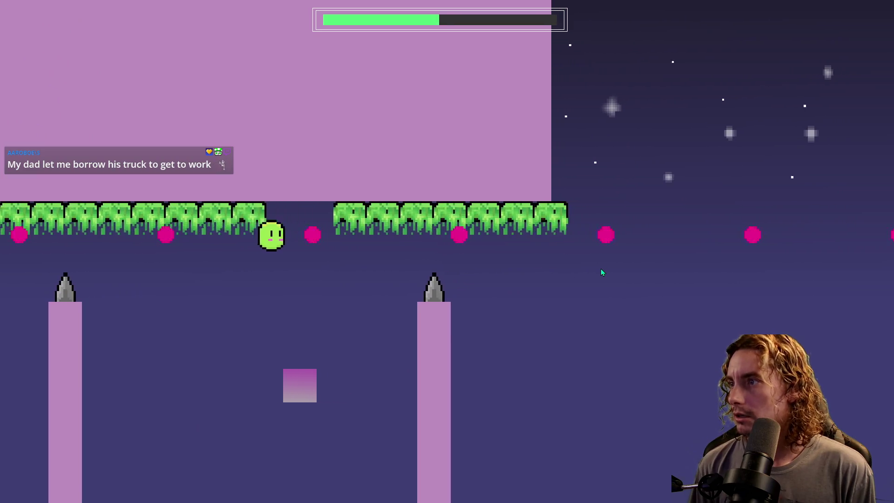
pyautogui.press('space')
pyautogui.press('space')
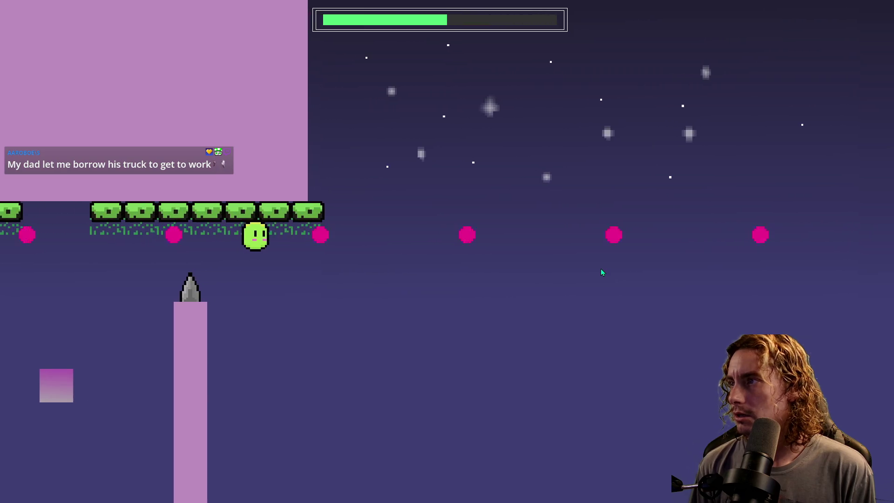
pyautogui.press('space')
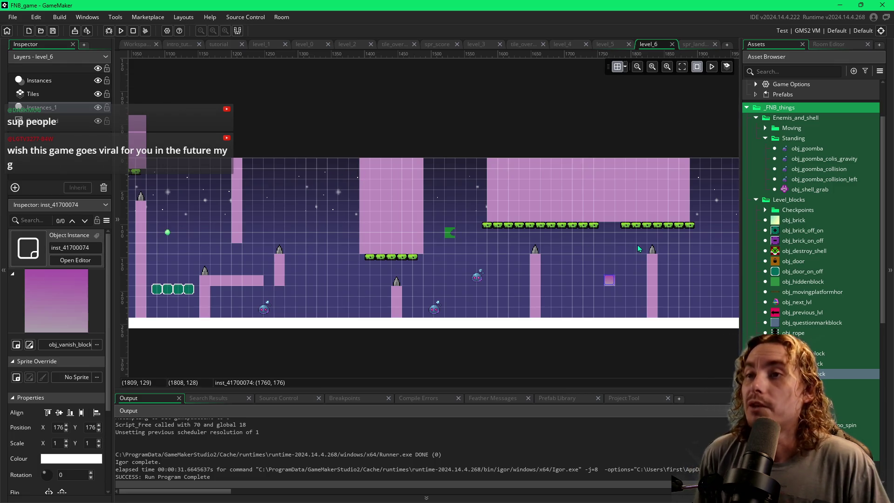
# Step: Place an obj_spyke_no_spin_UD spike under the long pink ledge at X 1200, Y 192
pyautogui.hscroll(5, 470, 248)
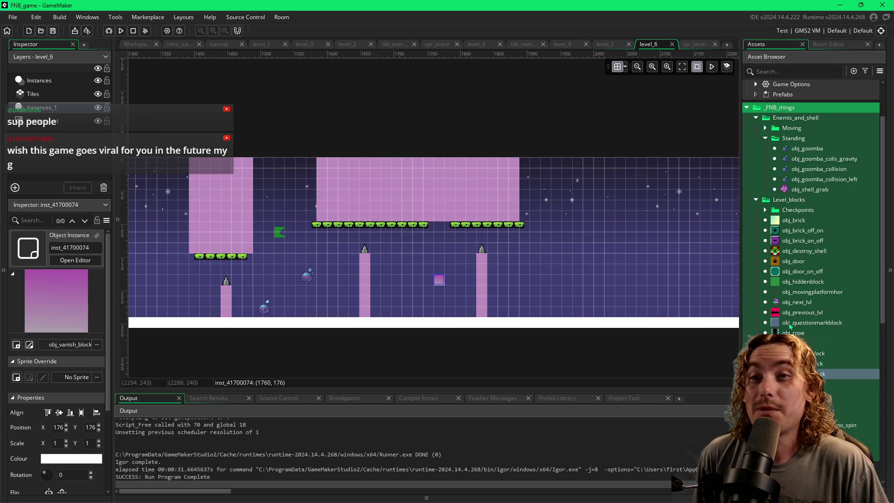
pyautogui.click(796, 353)
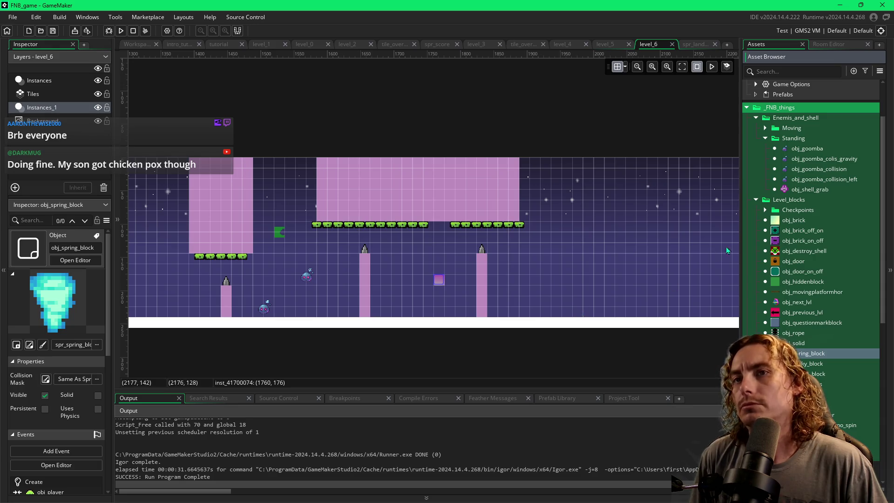
pyautogui.hscroll(-10, 493, 276)
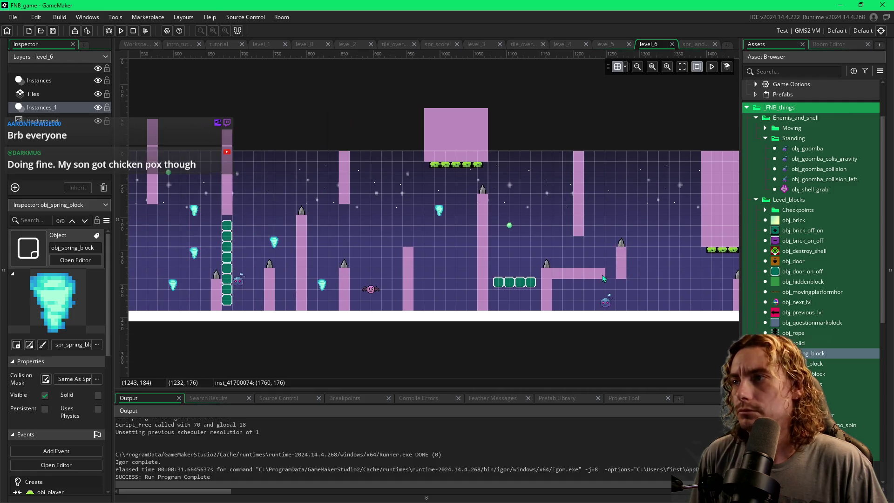
pyautogui.hscroll(-10, 596, 279)
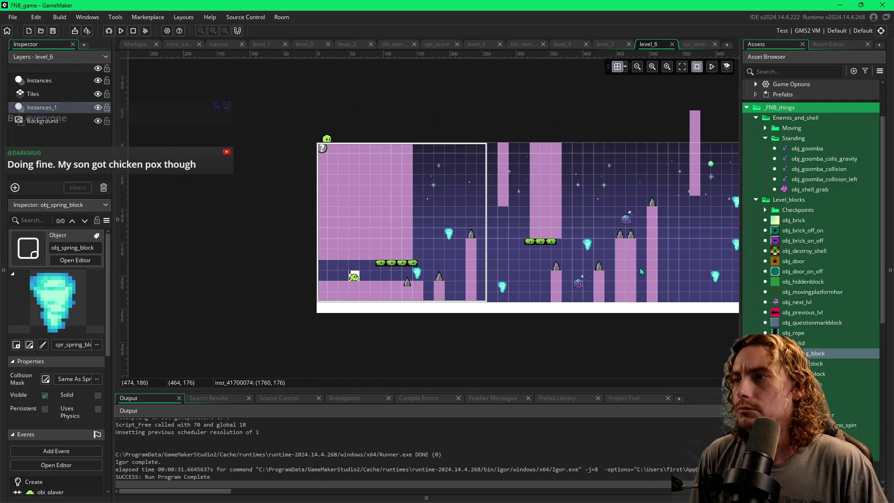
pyautogui.hscroll(6, 637, 269)
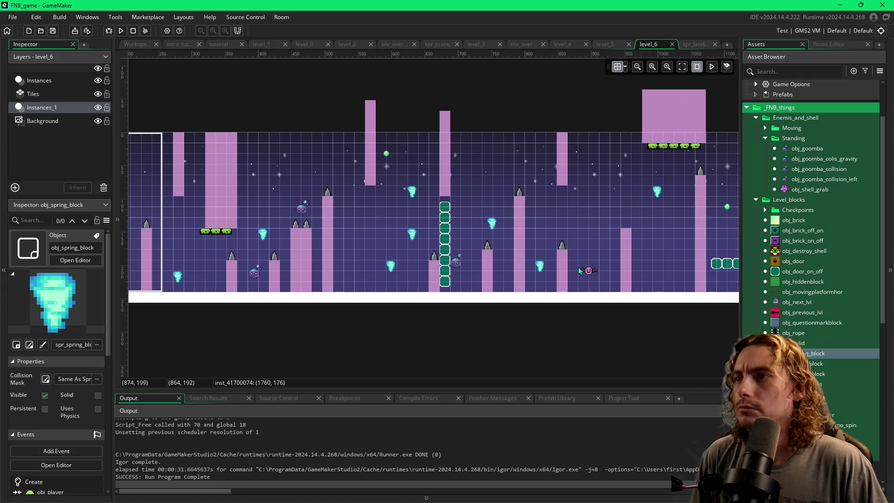
pyautogui.hscroll(6, 577, 270)
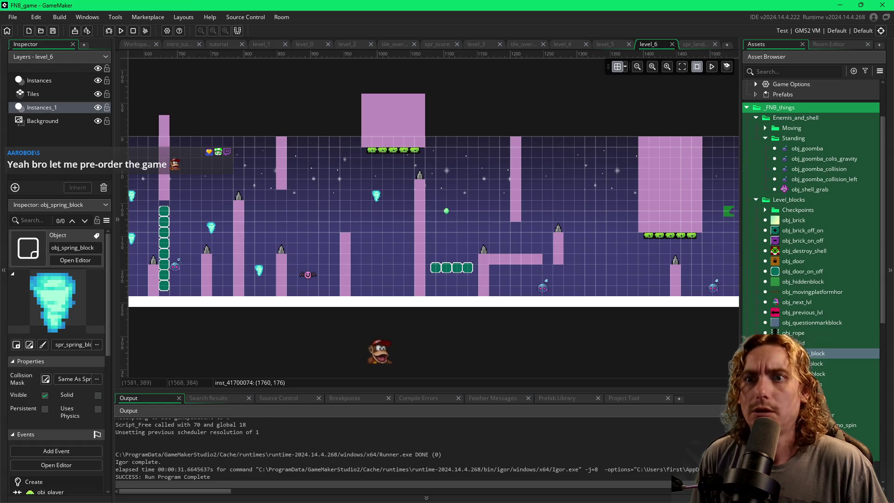
pyautogui.click(815, 435)
pyautogui.moveTo(815, 434)
pyautogui.mouseDown()
pyautogui.moveTo(510, 239)
pyautogui.moveTo(518, 274)
pyautogui.mouseUp()
pyautogui.hscroll(5, 628, 265)
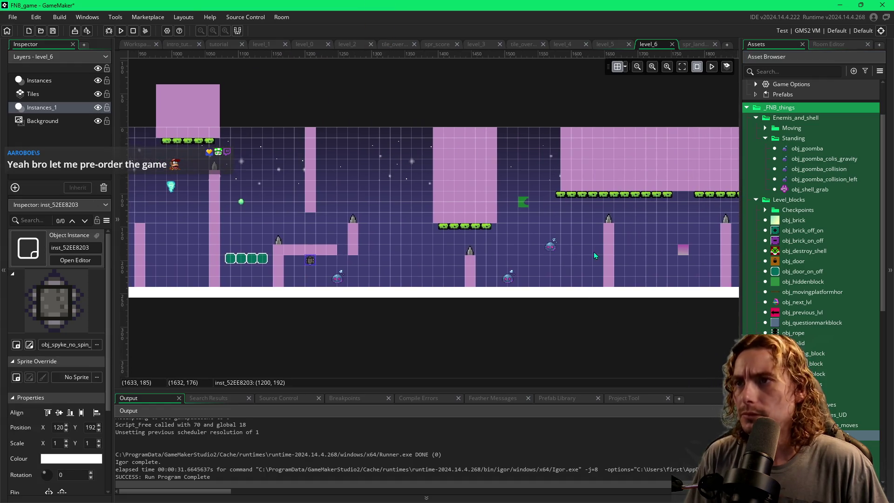
pyautogui.moveTo(667, 272); pyautogui.dragTo(514, 259)
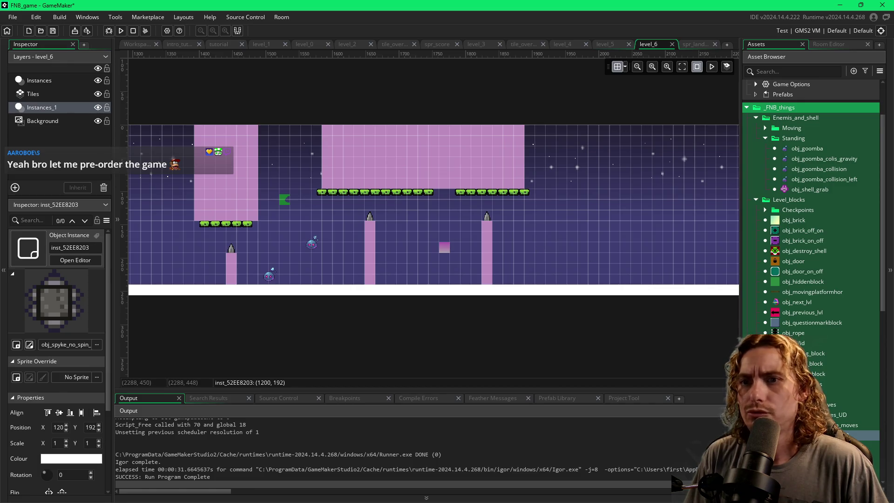
pyautogui.click(820, 424)
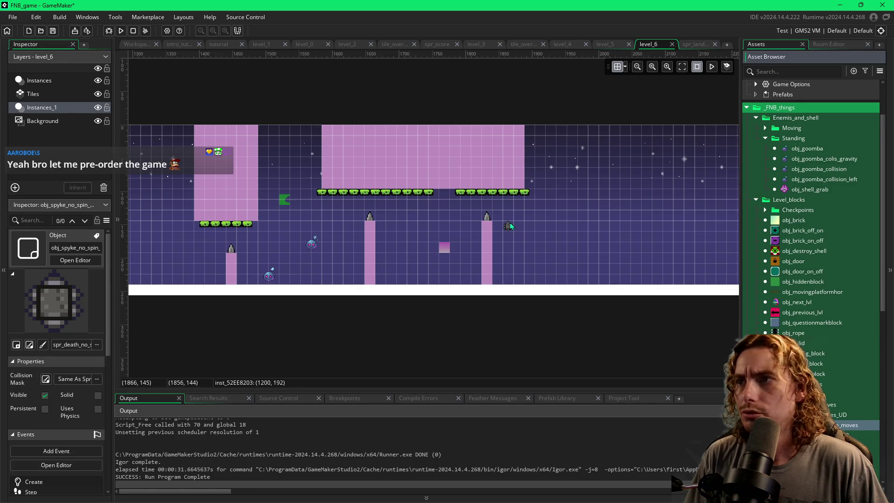
pyautogui.moveTo(500, 223); pyautogui.dragTo(426, 218)
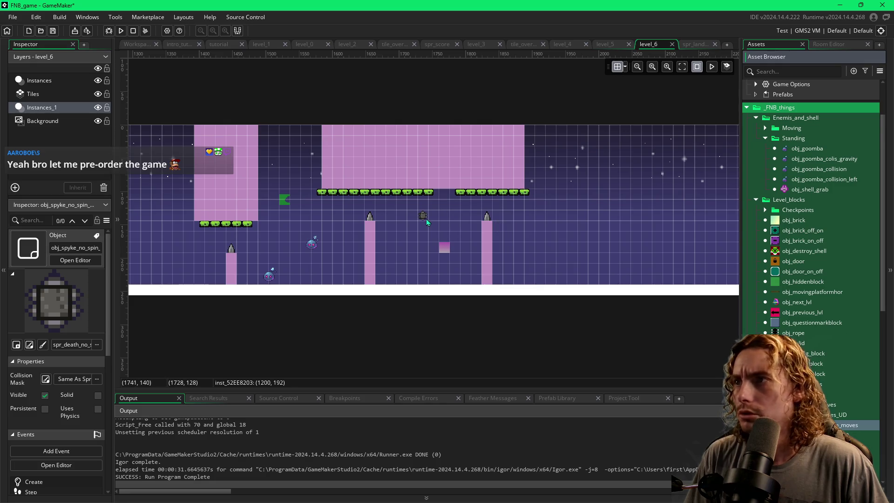
pyautogui.hscroll(-5, 426, 218)
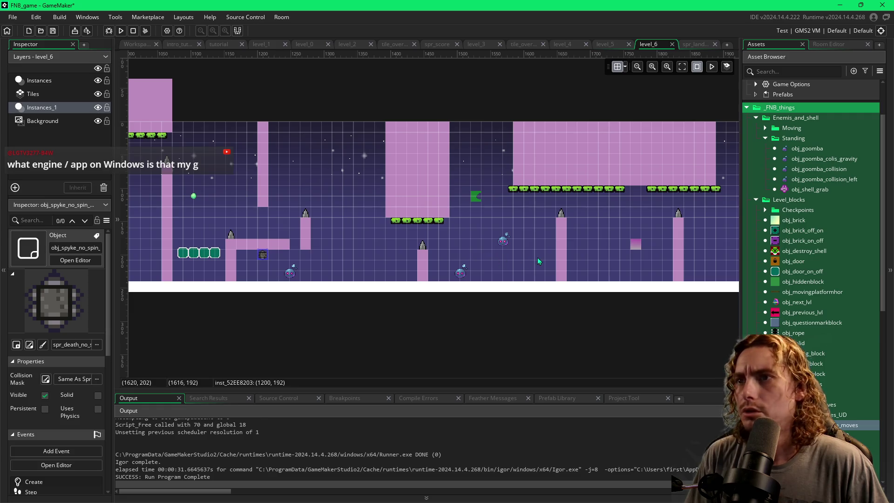
pyautogui.hscroll(5, 537, 258)
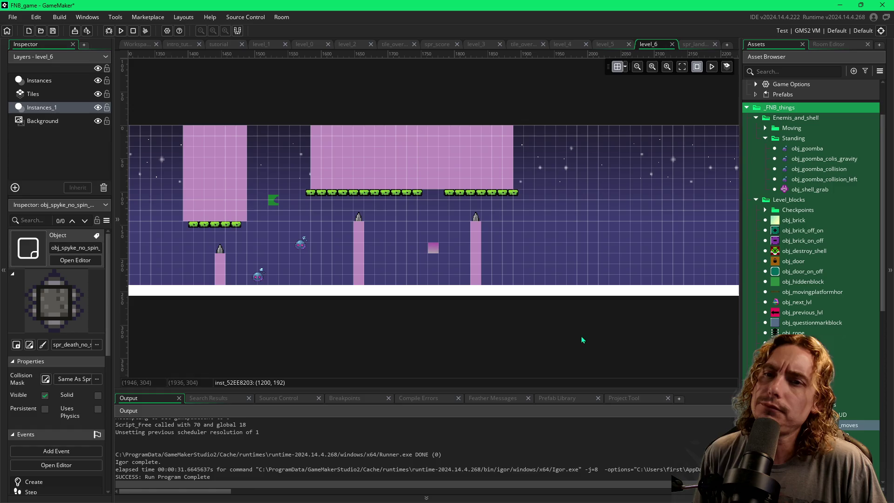
# Step: Place an up-down spike right of the last pillar, flank it with two vanish blocks, and run the game
pyautogui.click(819, 435)
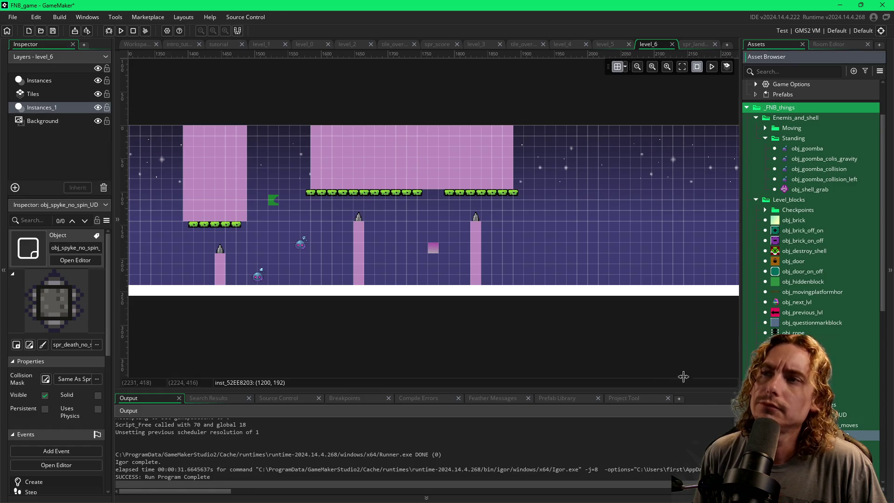
pyautogui.click(526, 269)
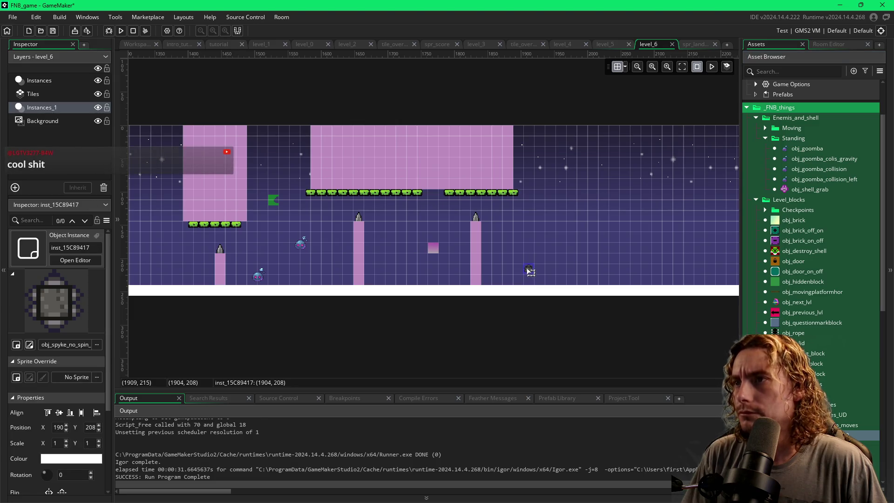
pyautogui.click(791, 373)
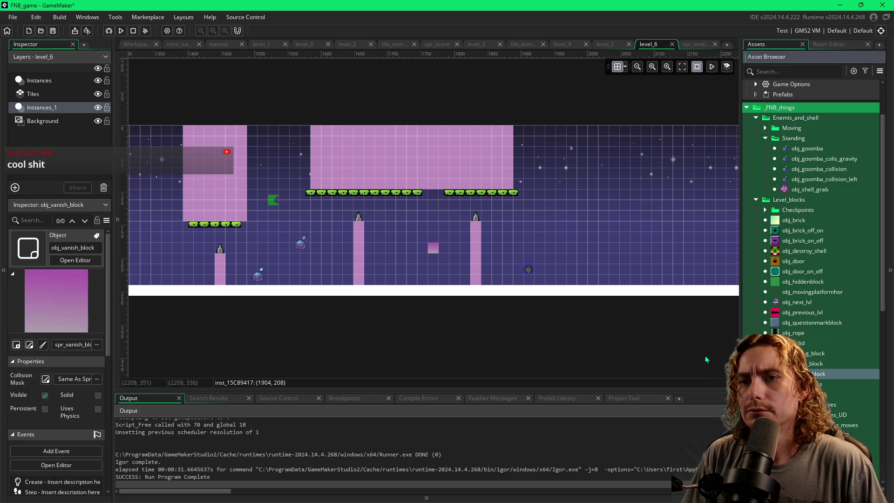
pyautogui.click(495, 271)
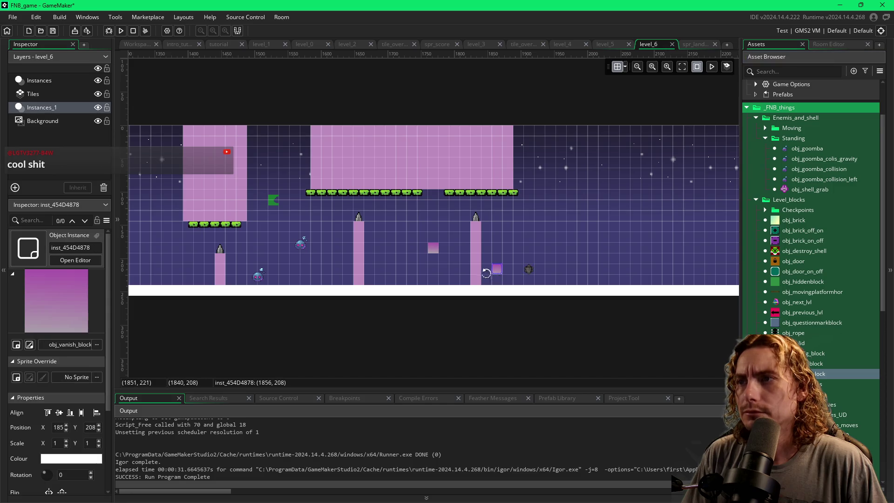
pyautogui.click(558, 270)
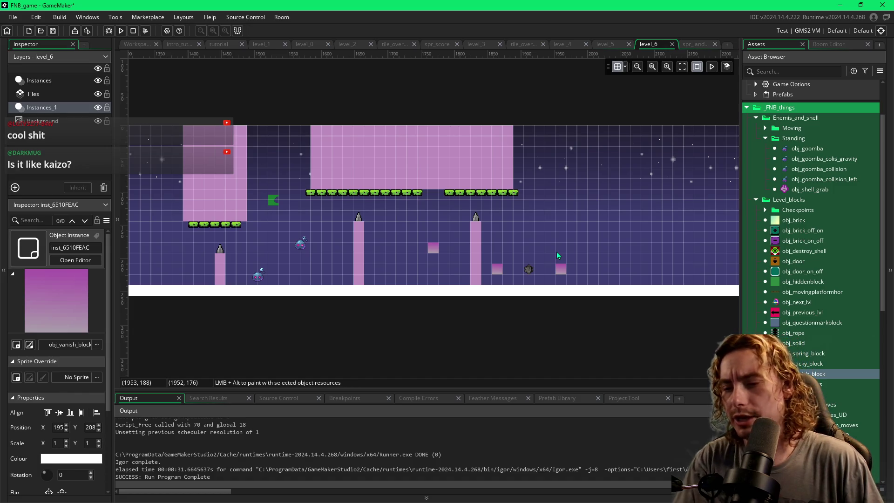
pyautogui.press('F5')
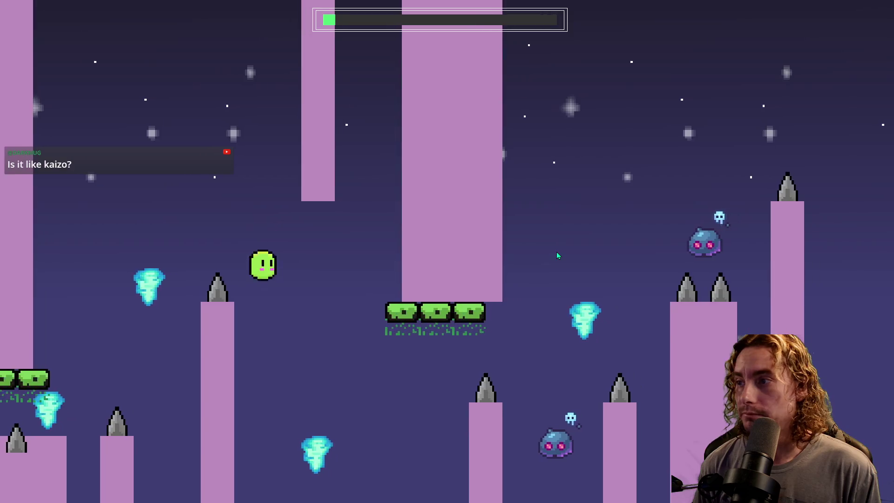
# Step: Jump and flip the blob through the spiked pillars, landing it on a new vanish block
pyautogui.press('space')
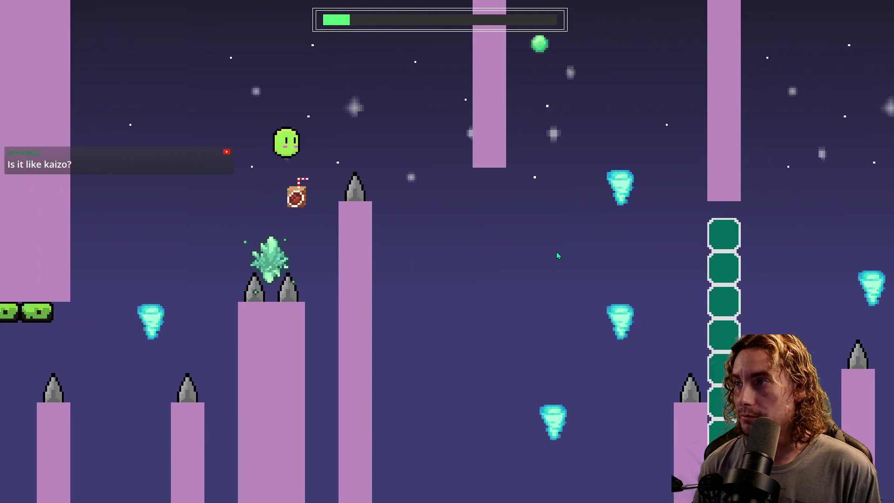
pyautogui.press('space')
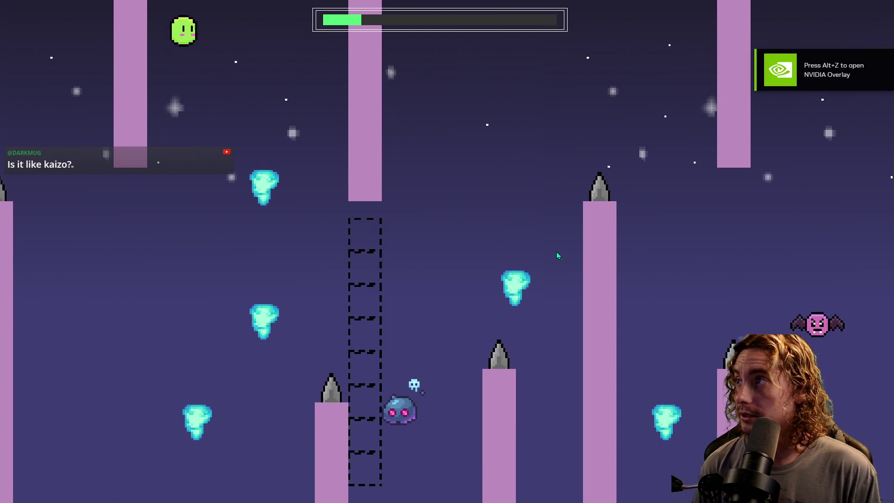
pyautogui.press('space')
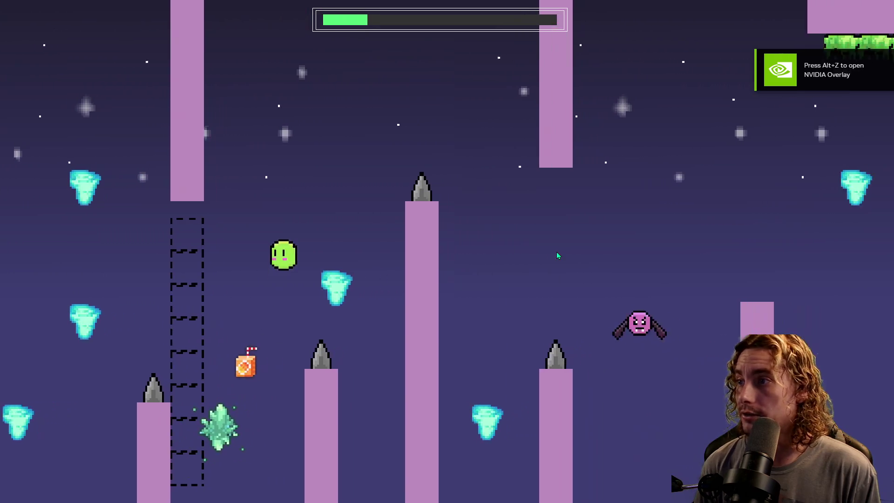
pyautogui.press('space')
pyautogui.press('space')
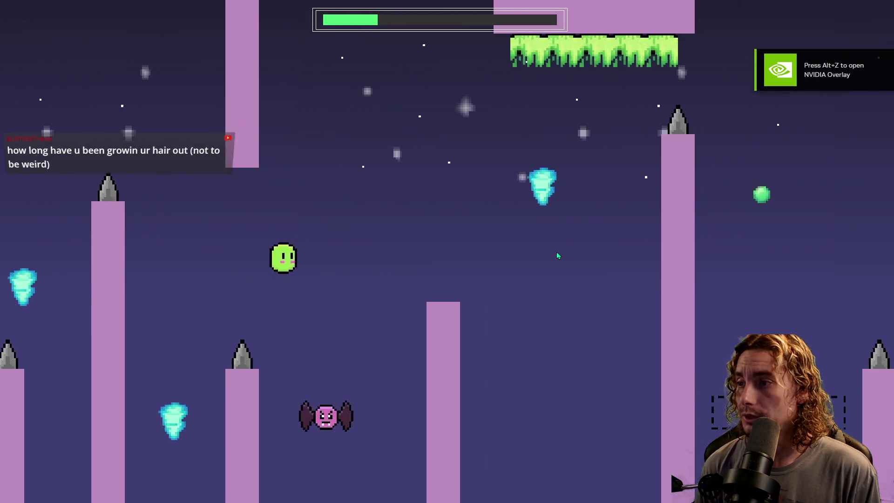
pyautogui.press('space')
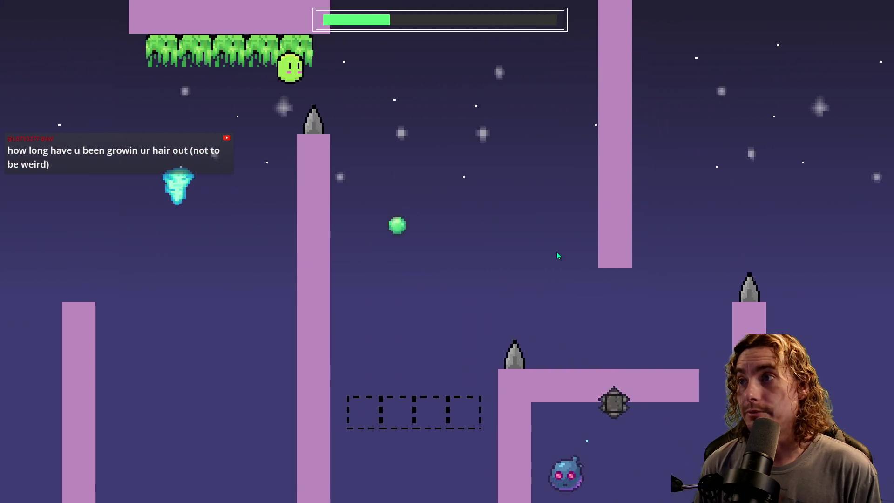
pyautogui.press('space')
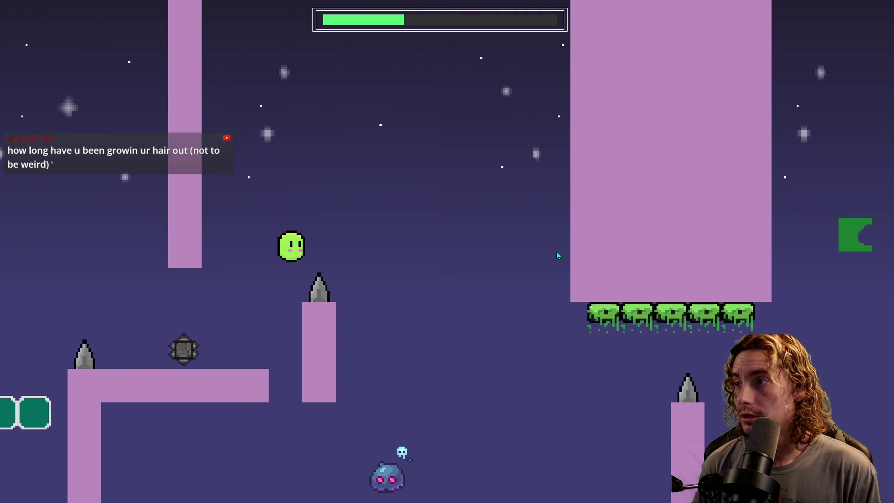
pyautogui.press('space')
pyautogui.press('space')
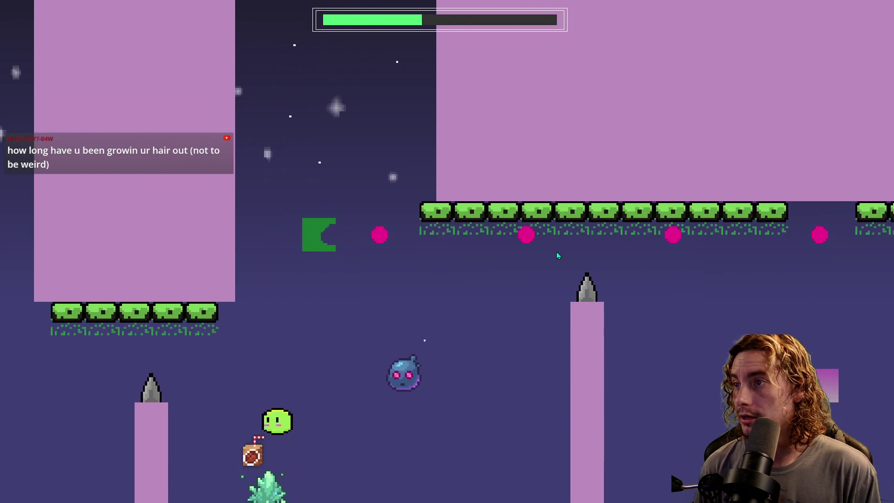
pyautogui.press('space')
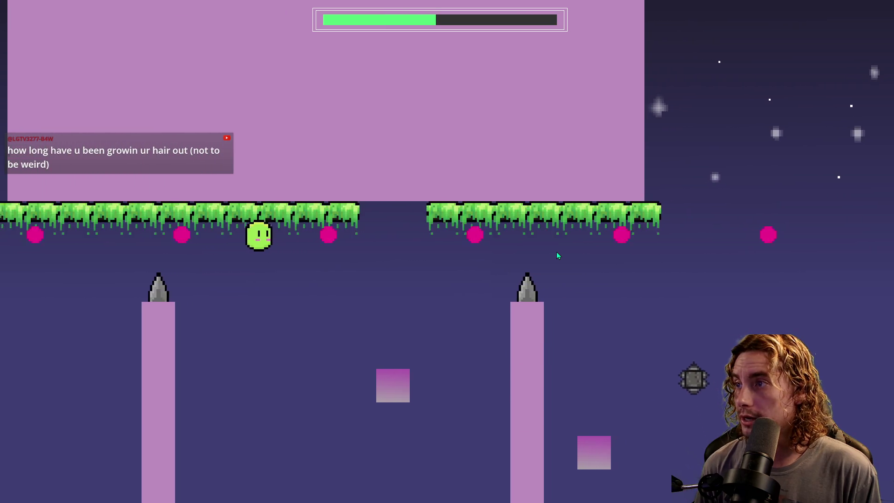
pyautogui.press('space')
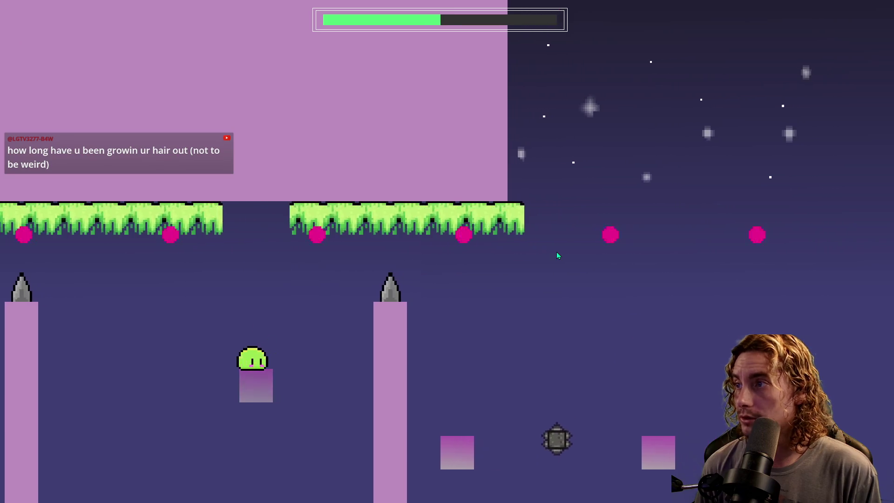
pyautogui.press('space')
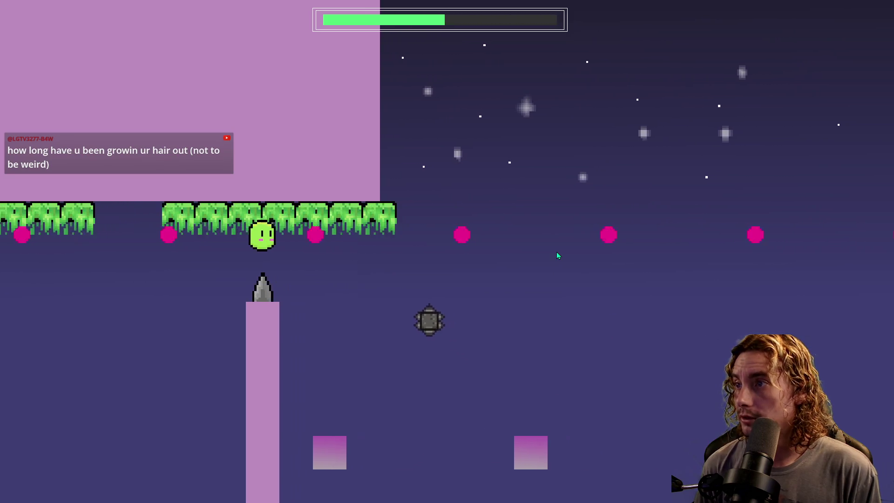
pyautogui.press('space')
pyautogui.press('space')
pyautogui.press('space')
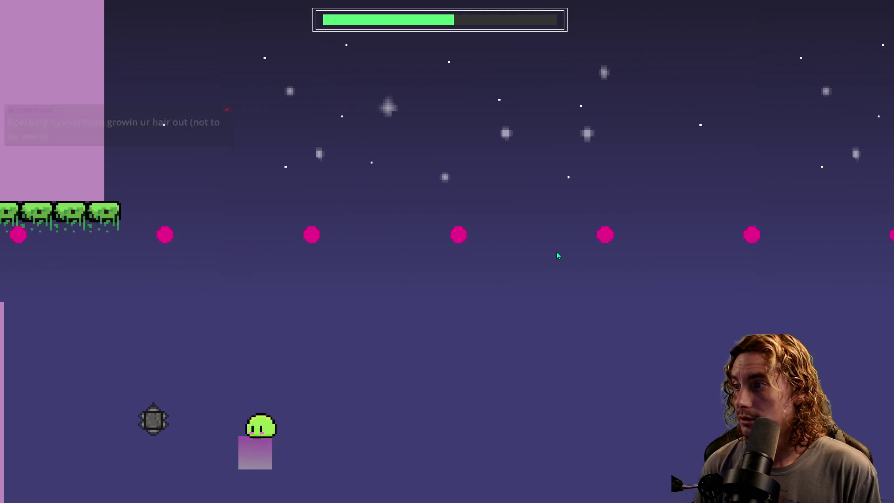
pyautogui.press('space')
pyautogui.press('space')
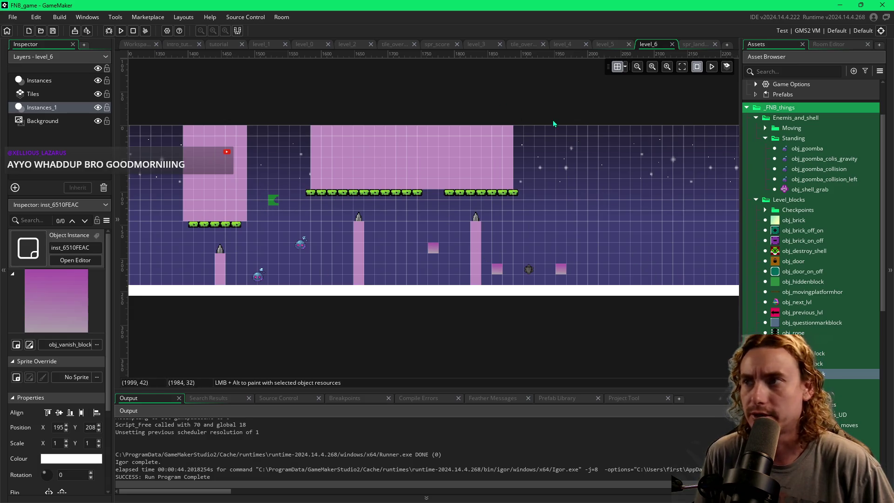
pyautogui.doubleClick(301, 246)
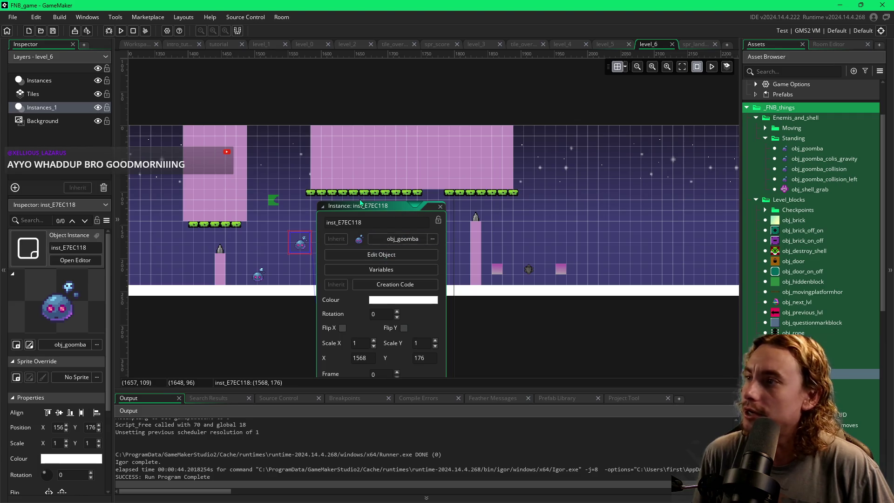
pyautogui.click(440, 206)
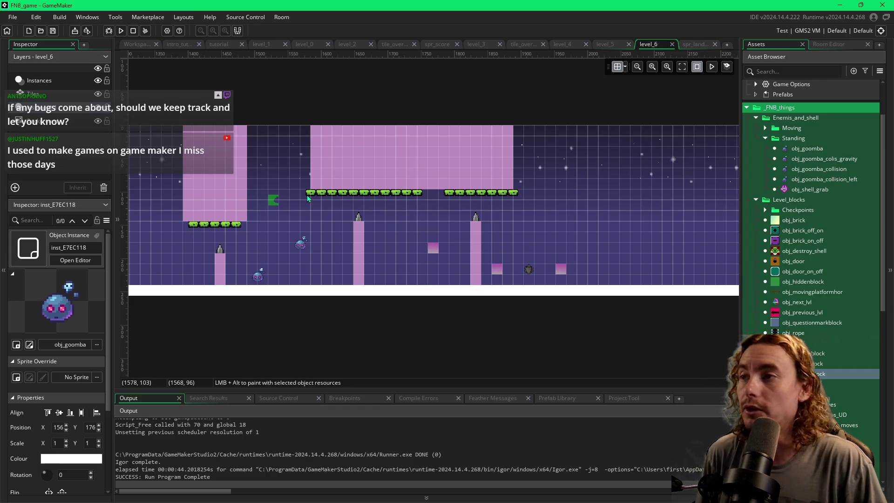
pyautogui.moveTo(621, 238); pyautogui.dragTo(571, 239)
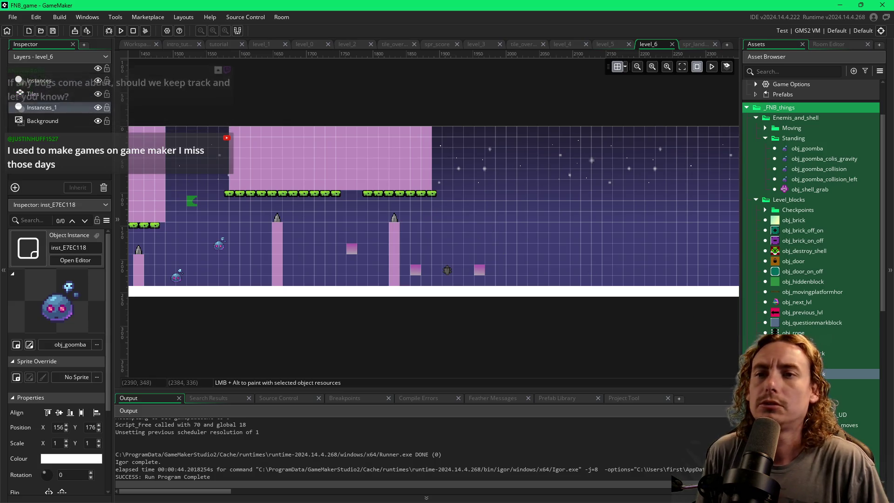
# Step: Hang a three-piece obj_rope right of the pink ceiling block, then select the sticky block at X 1888, Y 112
pyautogui.click(793, 332)
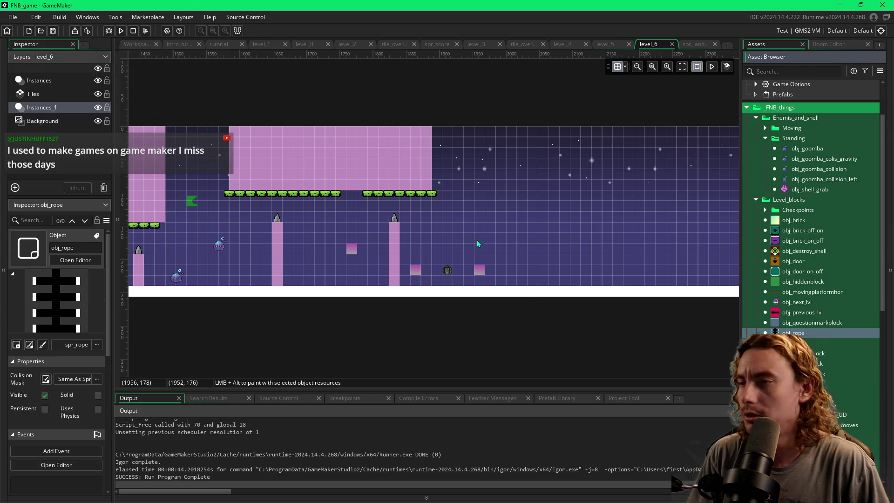
pyautogui.click(484, 227)
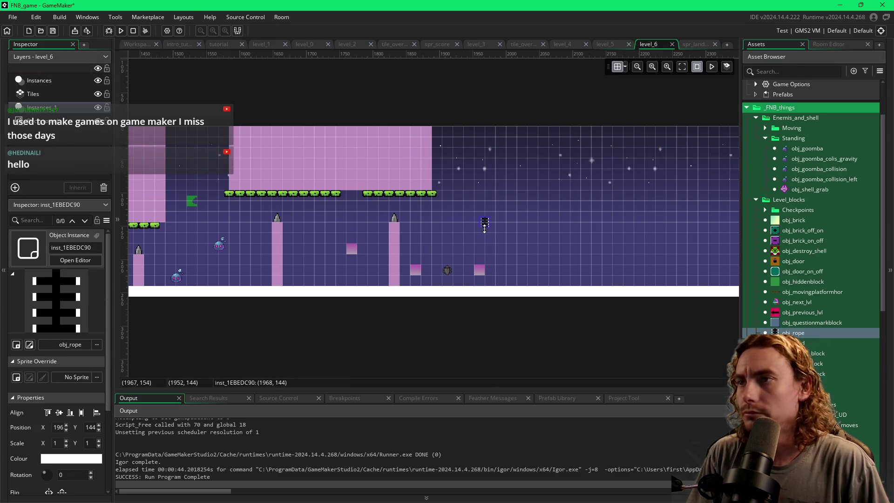
pyautogui.click(483, 234)
pyautogui.click(483, 244)
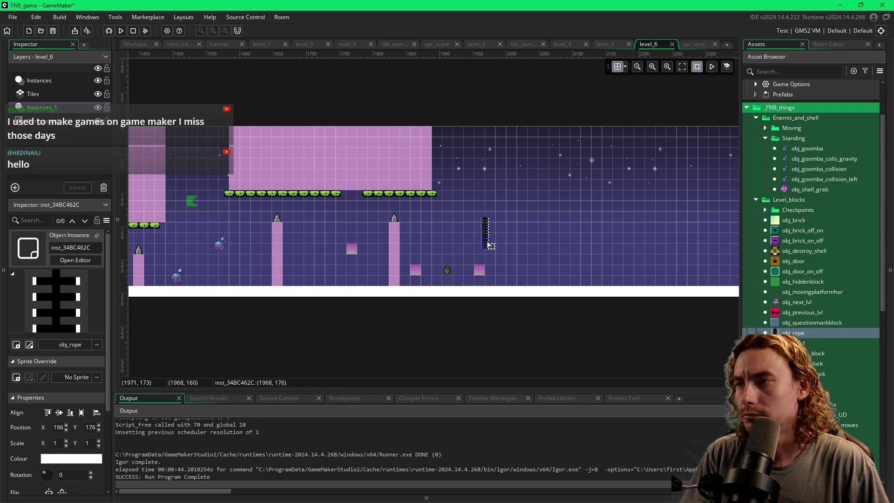
pyautogui.moveTo(488, 247); pyautogui.dragTo(485, 222)
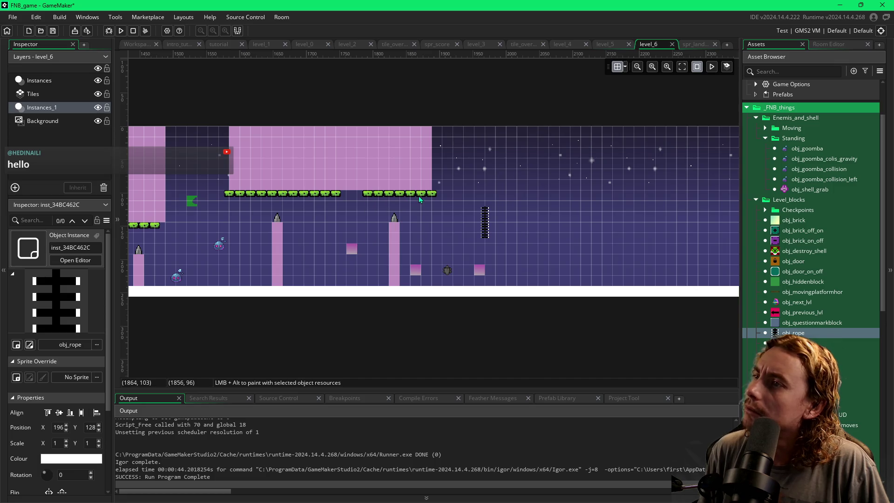
pyautogui.click(431, 197)
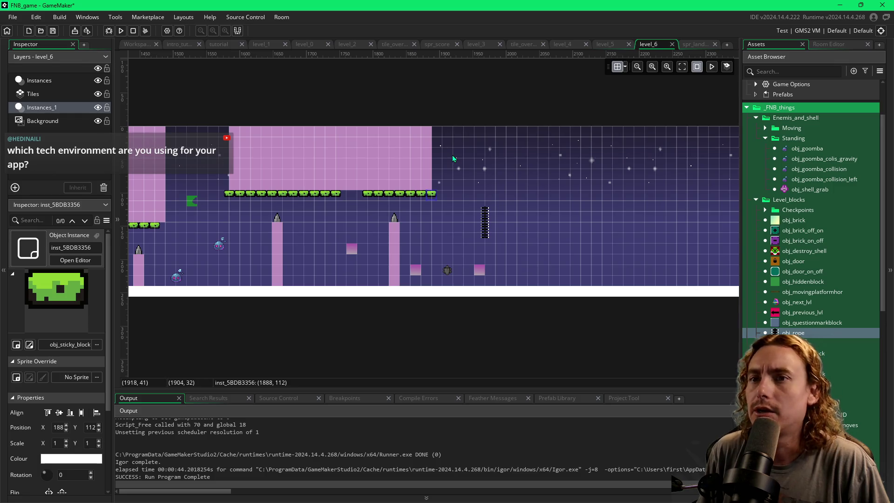
pyautogui.hscroll(-10, 535, 228)
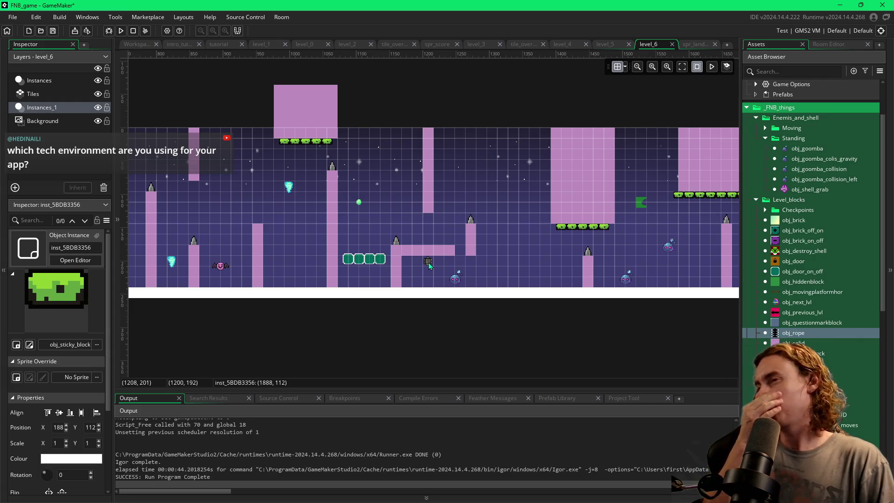
# Step: Build a vertical column of obj_door_on_off doors in the open sky right of the pink block
pyautogui.moveTo(525, 247); pyautogui.dragTo(371, 226)
pyautogui.hscroll(6, 493, 233)
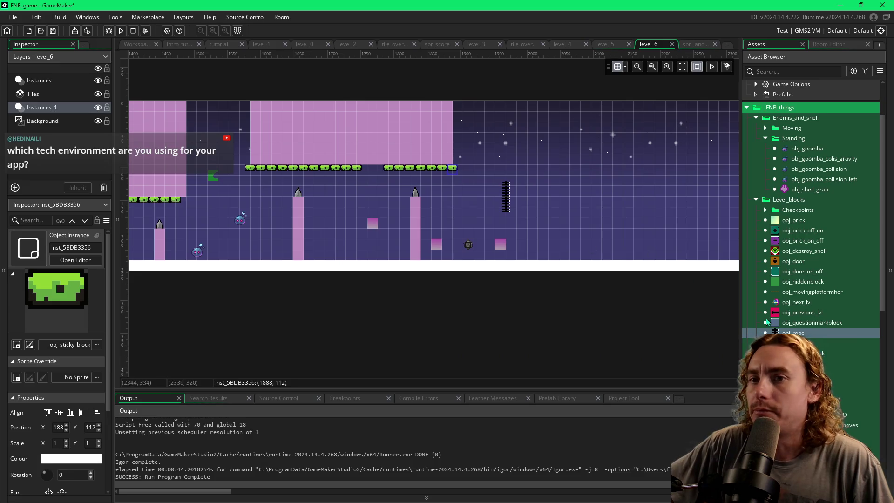
pyautogui.click(781, 272)
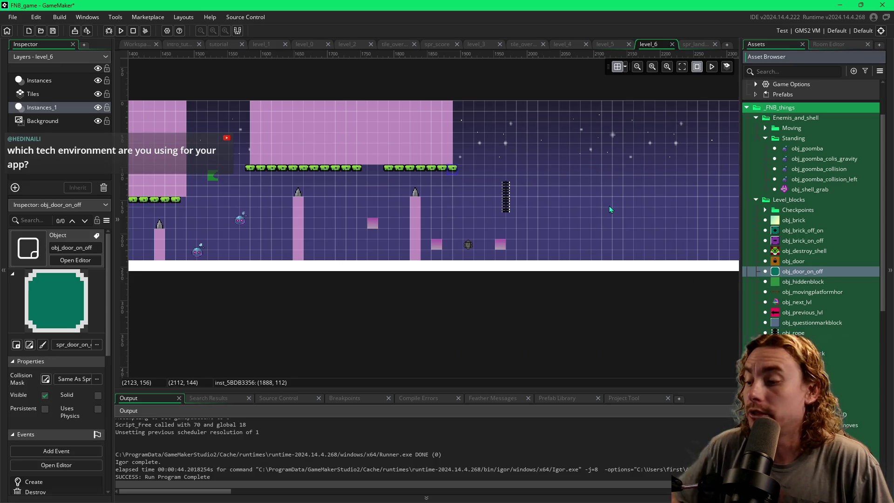
pyautogui.keyDown('alt'); pyautogui.click(526, 158); pyautogui.keyUp('alt')
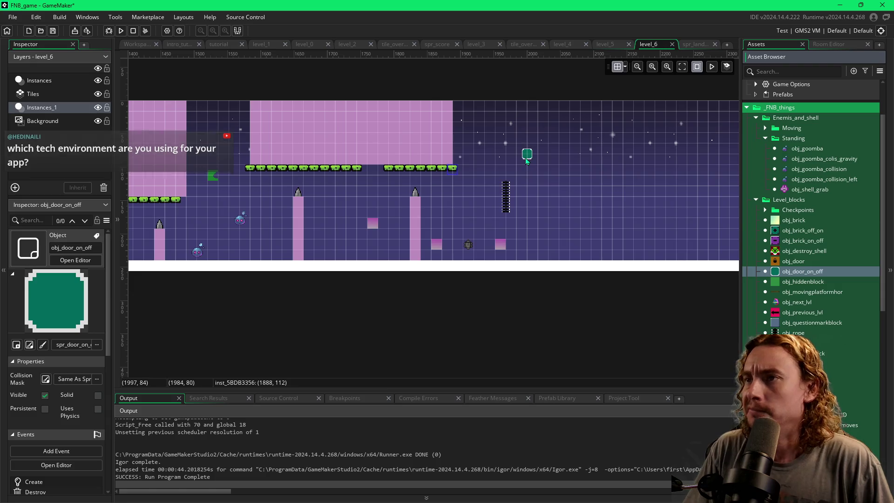
pyautogui.click(527, 157)
pyautogui.keyDown('alt'); pyautogui.moveTo(529, 172); pyautogui.dragTo(527, 99); pyautogui.keyUp('alt')
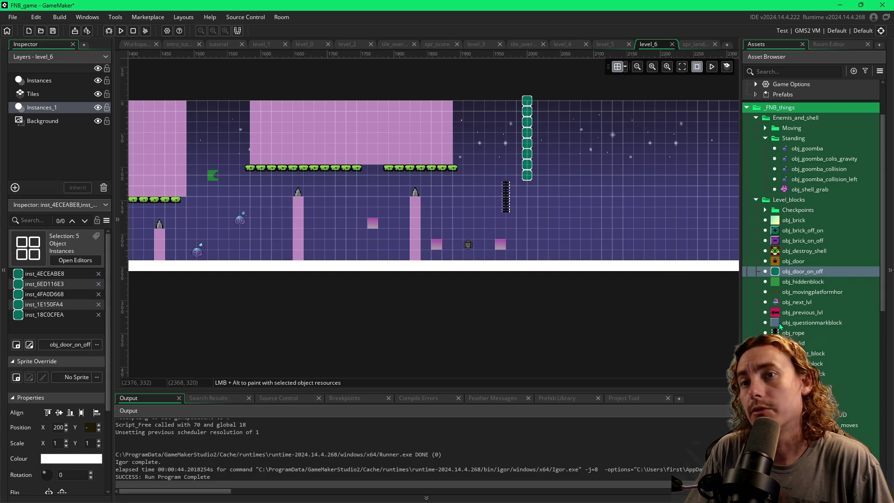
# Step: Place the green obj_on_off switch gem just left of the door column
pyautogui.scroll(-2, 781, 320)
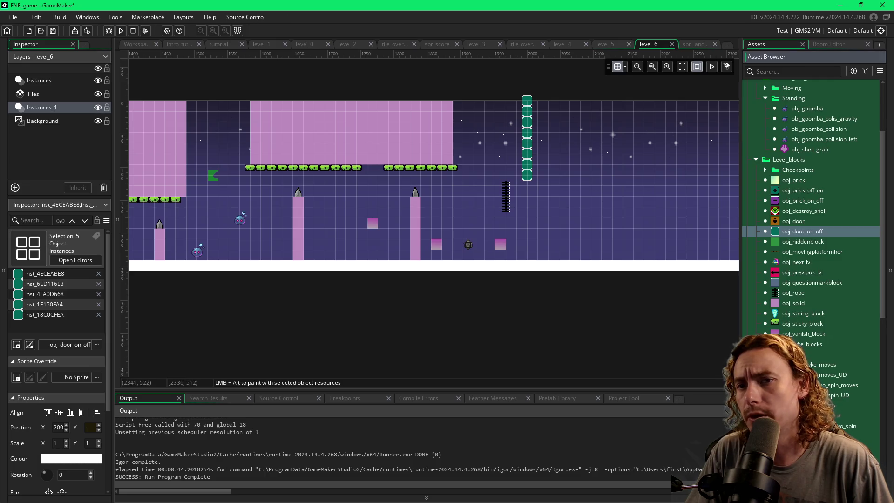
pyautogui.scroll(-1, 812, 200)
pyautogui.press('Escape')
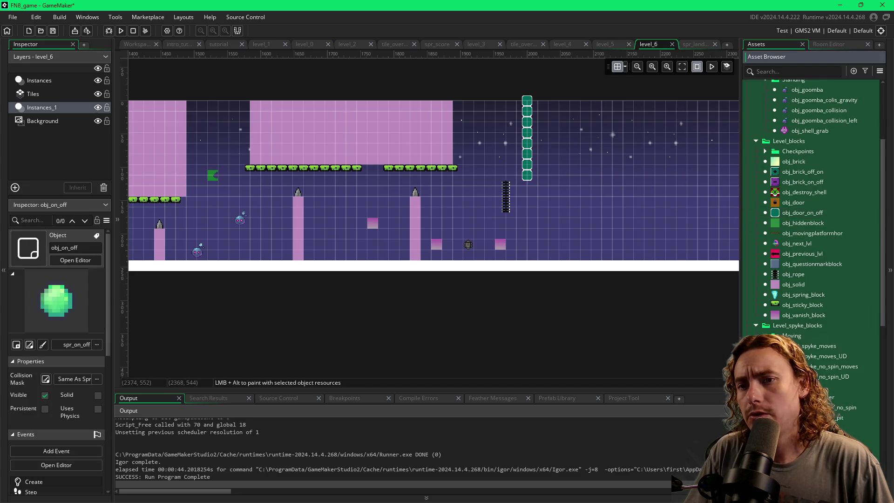
pyautogui.click(488, 146)
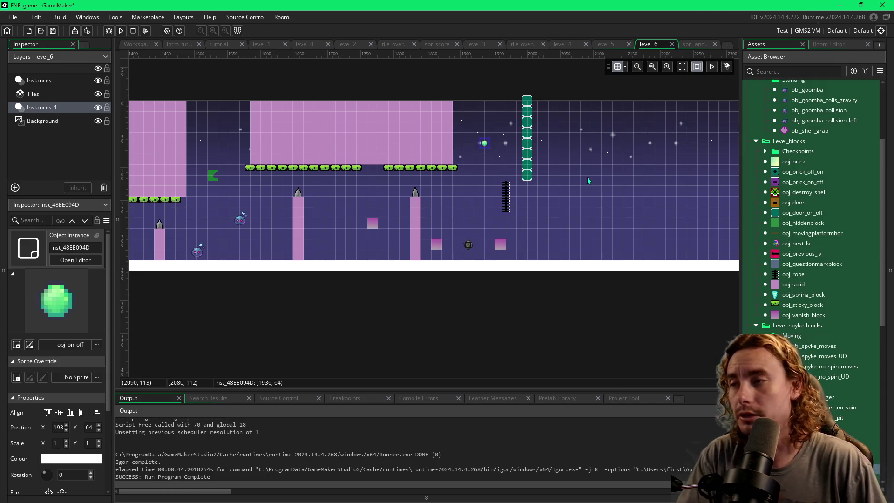
# Step: Run the game and move the slime along the floor and through the tornadoes toward the orb
pyautogui.press('F5')
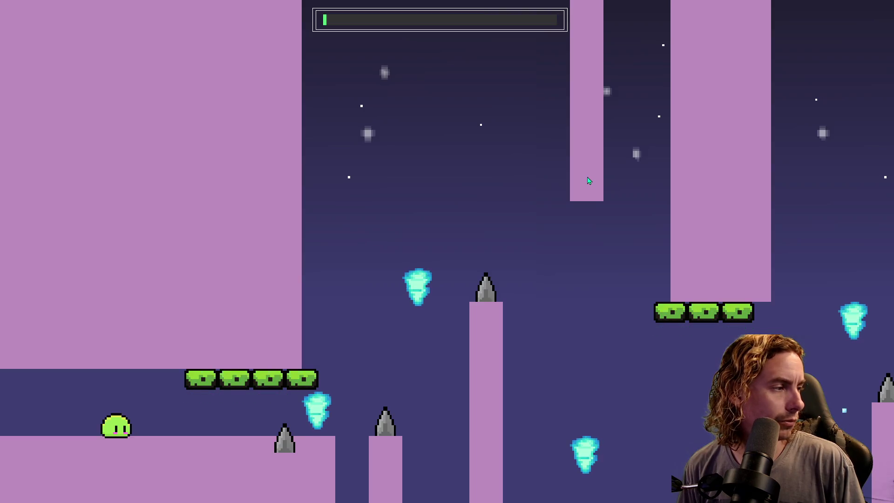
pyautogui.press('Right')
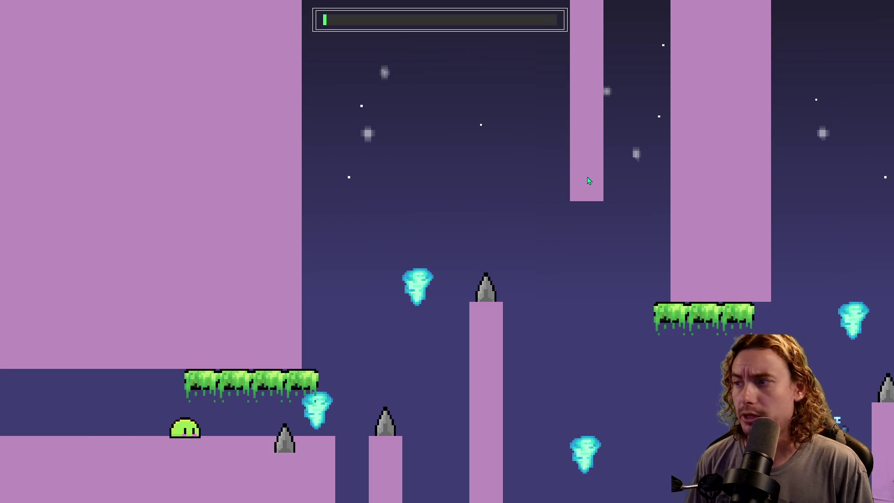
pyautogui.press('space')
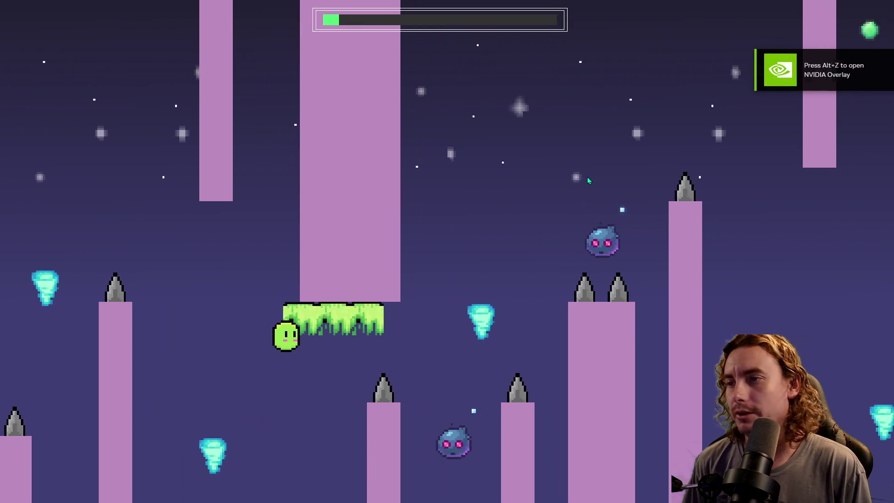
pyautogui.press('space')
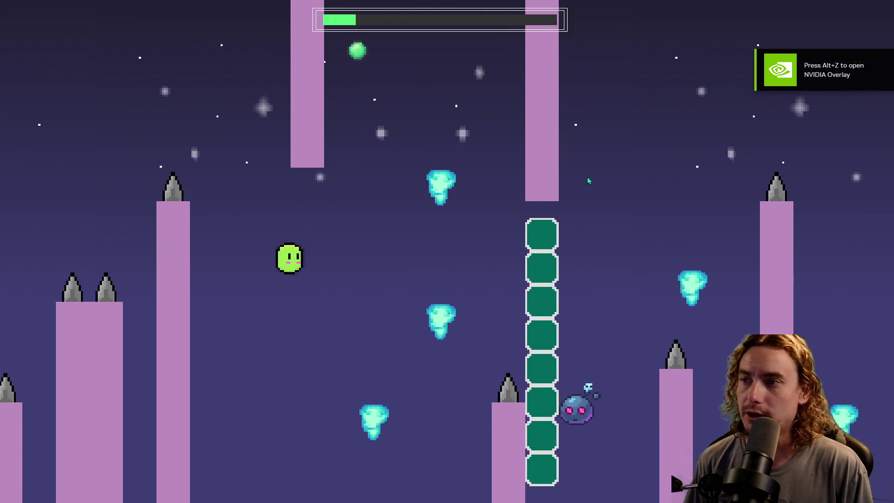
pyautogui.press('Left')
pyautogui.press('Right')
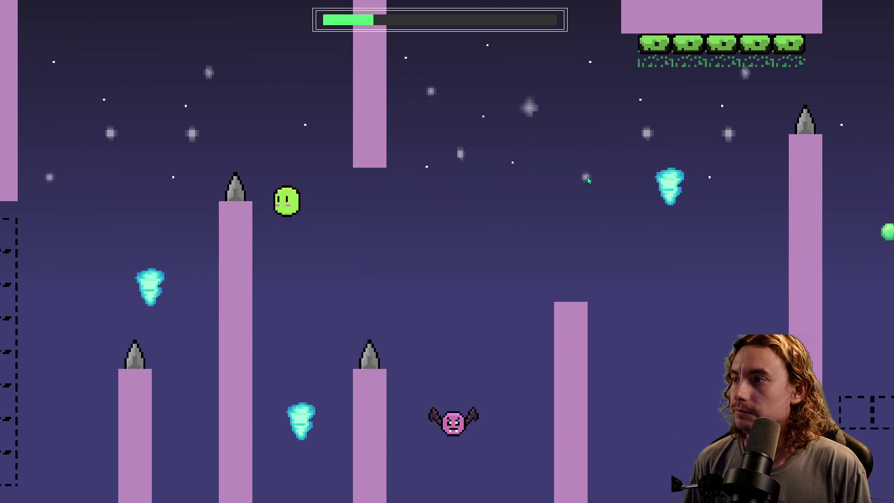
pyautogui.press('space')
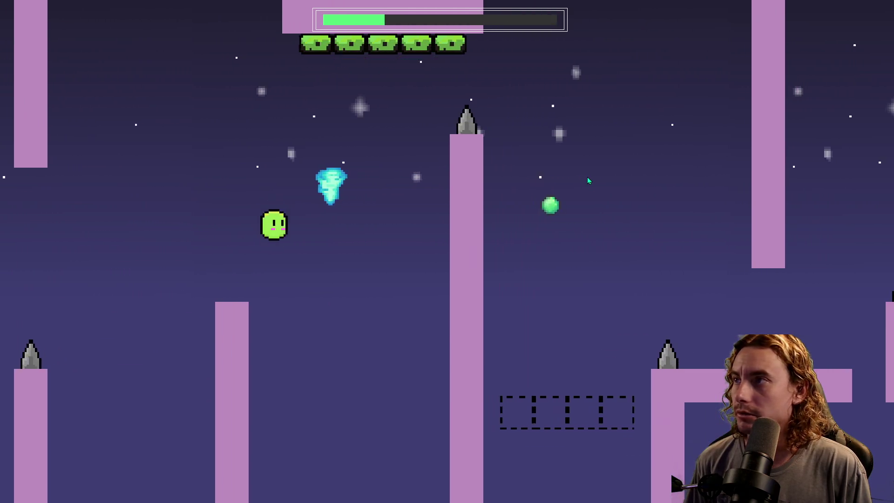
pyautogui.press('space')
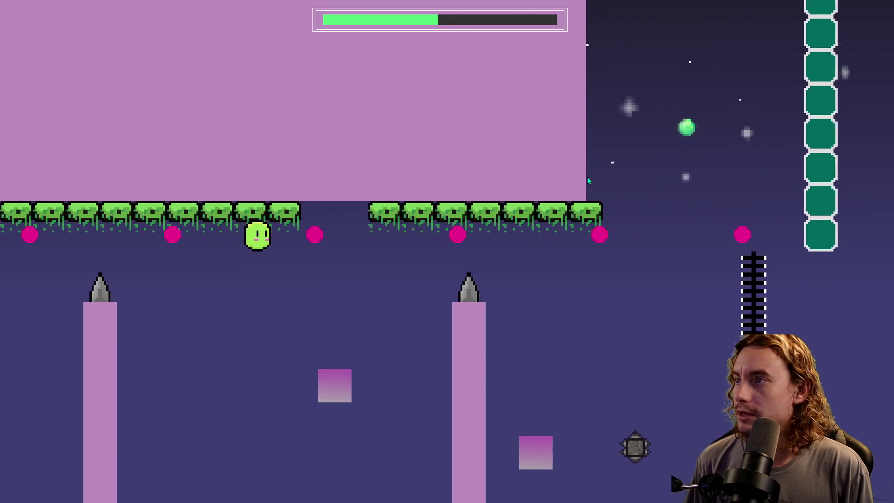
# Step: Flip the slime's gravity repeatedly around the block row and ladder until it dies
pyautogui.click(587, 181)
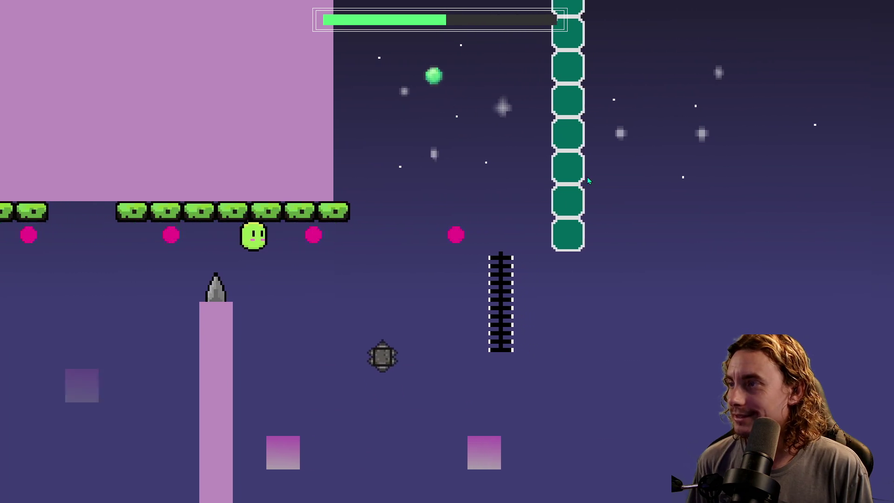
pyautogui.click(588, 181)
pyautogui.click(588, 181)
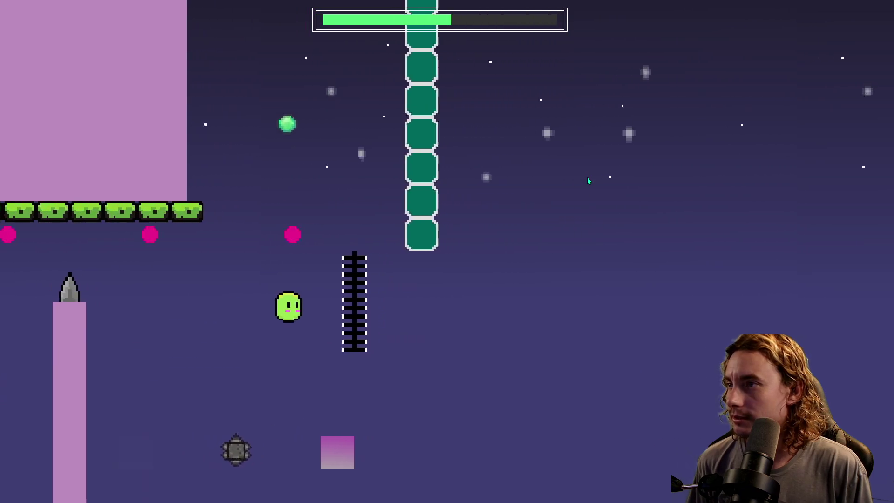
pyautogui.click(587, 180)
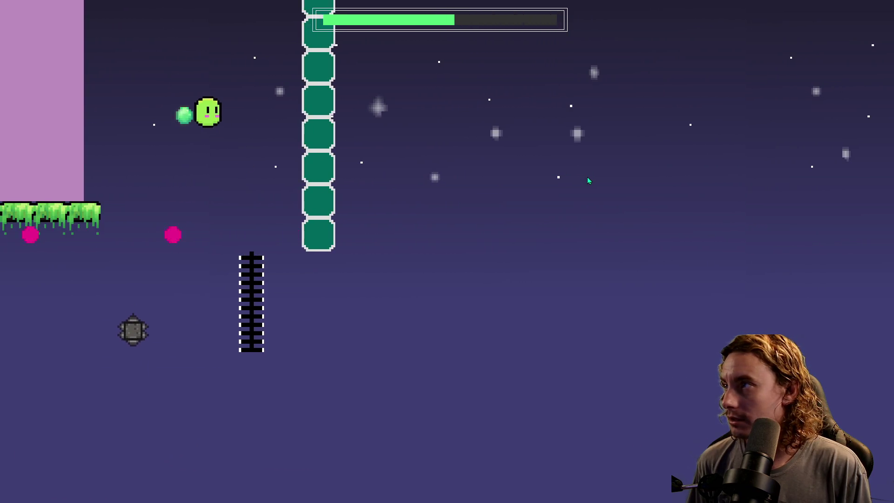
pyautogui.click(587, 181)
pyautogui.click(587, 180)
pyautogui.click(587, 181)
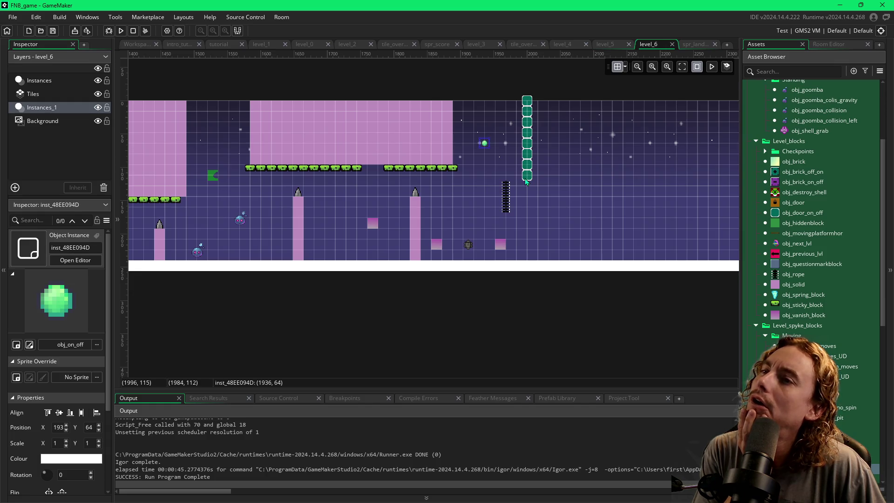
# Step: Add an obj_solid pillar right of the teal door column, one cell taller, topped with a spike
pyautogui.moveTo(776, 289)
pyautogui.mouseDown()
pyautogui.moveTo(583, 230)
pyautogui.moveTo(532, 209)
pyautogui.moveTo(545, 214)
pyautogui.moveTo(541, 192)
pyautogui.moveTo(546, 257)
pyautogui.mouseUp()
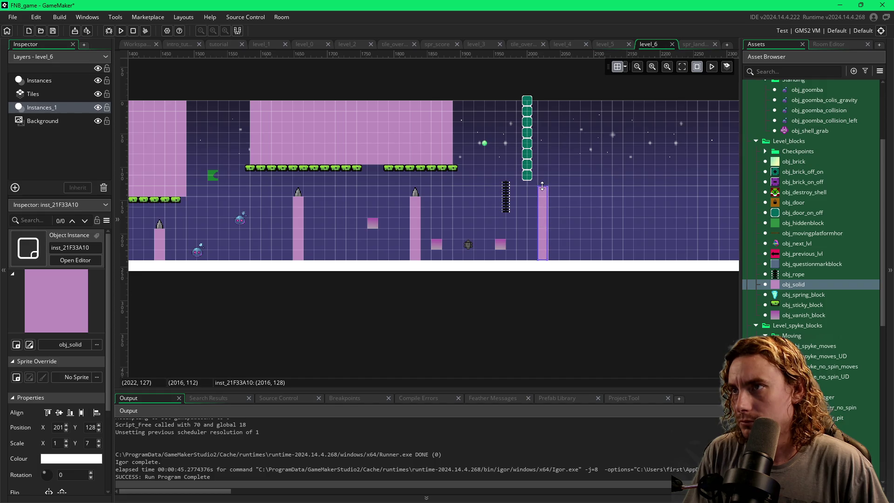
pyautogui.moveTo(541, 180); pyautogui.dragTo(542, 173)
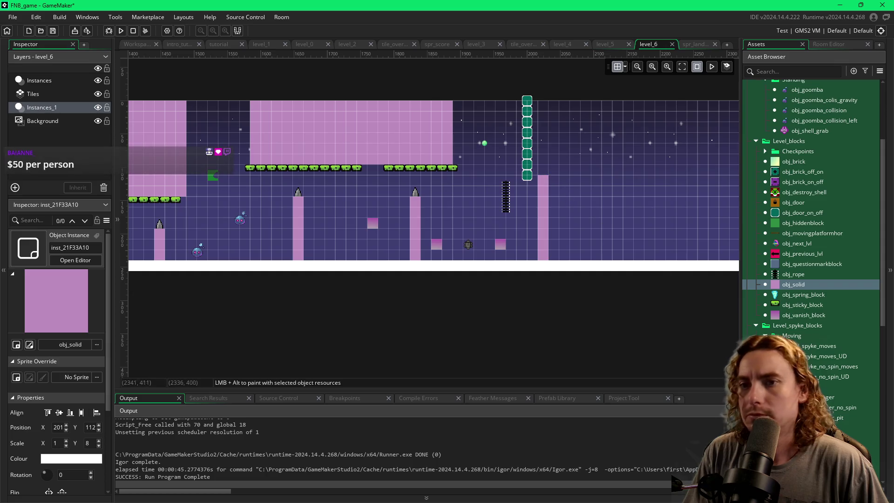
pyautogui.click(838, 417)
pyautogui.keyDown('alt'); pyautogui.click(543, 172); pyautogui.keyUp('alt')
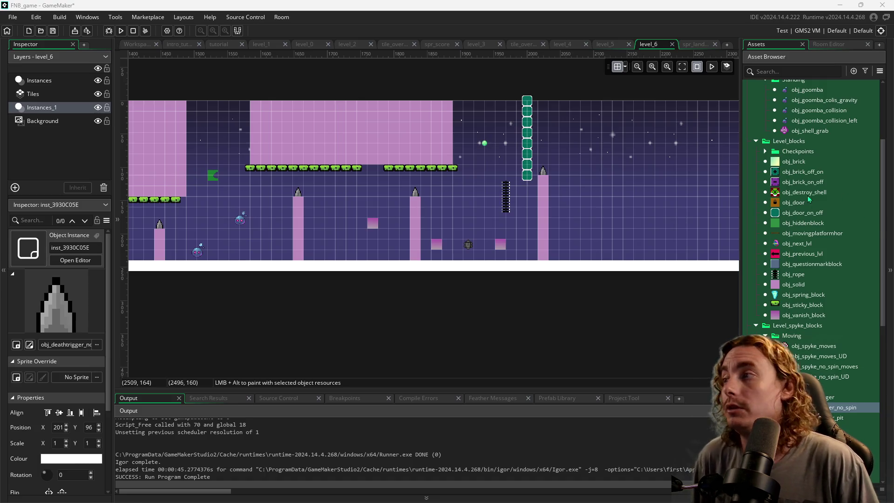
pyautogui.moveTo(611, 167); pyautogui.dragTo(477, 177)
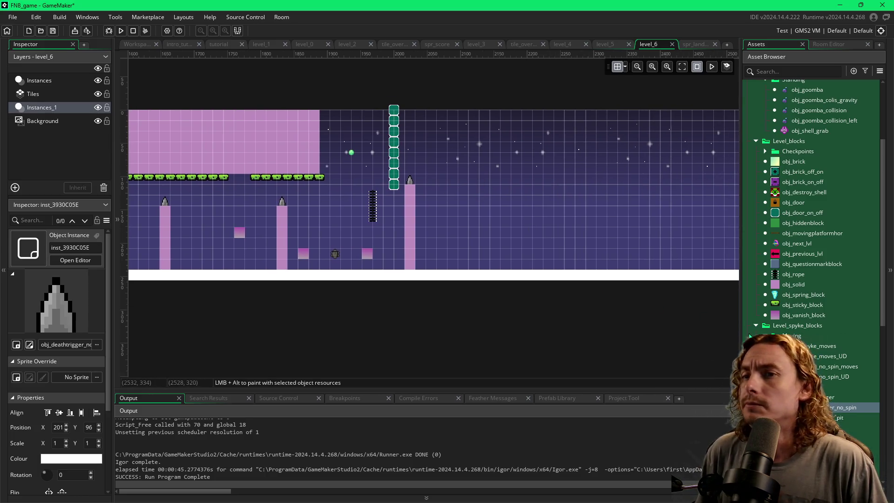
pyautogui.hscroll(-5, 463, 227)
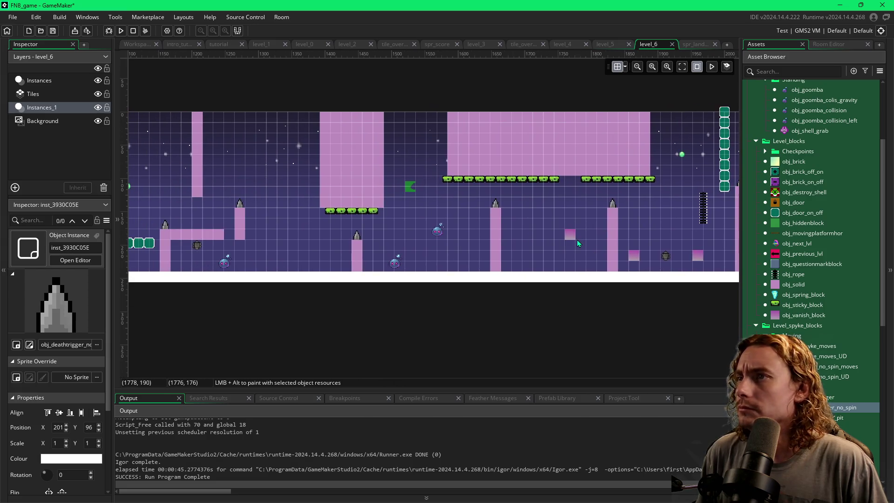
pyautogui.hscroll(-2, 577, 239)
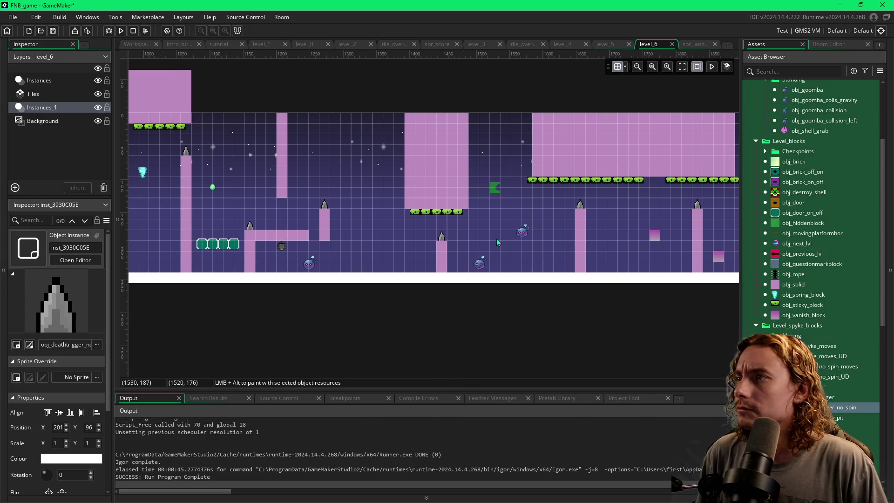
pyautogui.moveTo(482, 236); pyautogui.dragTo(554, 240)
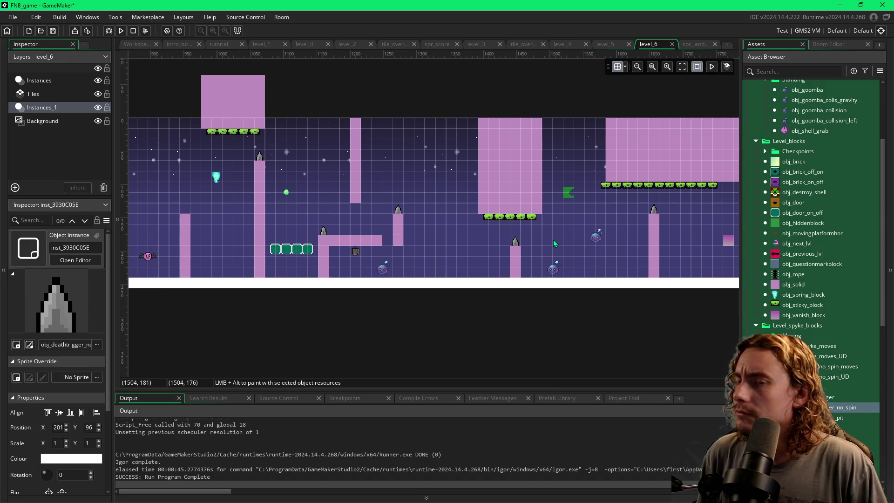
pyautogui.hscroll(-2, 554, 242)
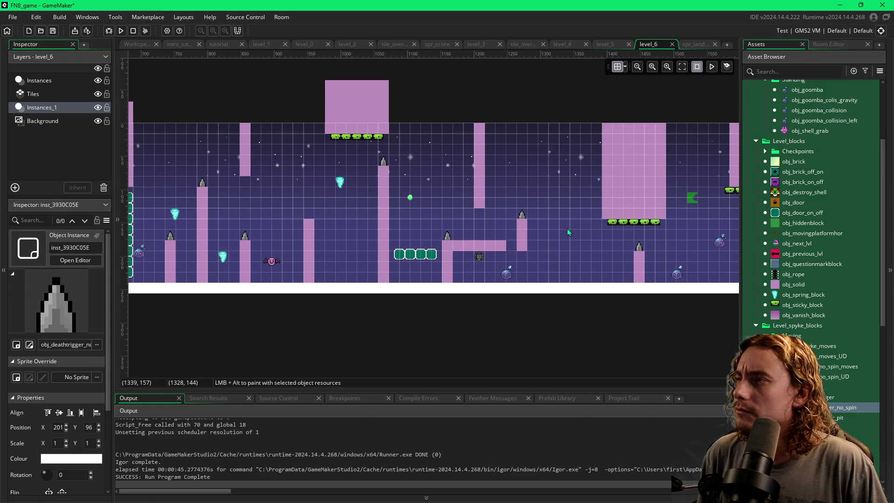
pyautogui.moveTo(462, 221); pyautogui.dragTo(566, 228)
pyautogui.moveTo(647, 233); pyautogui.dragTo(464, 243)
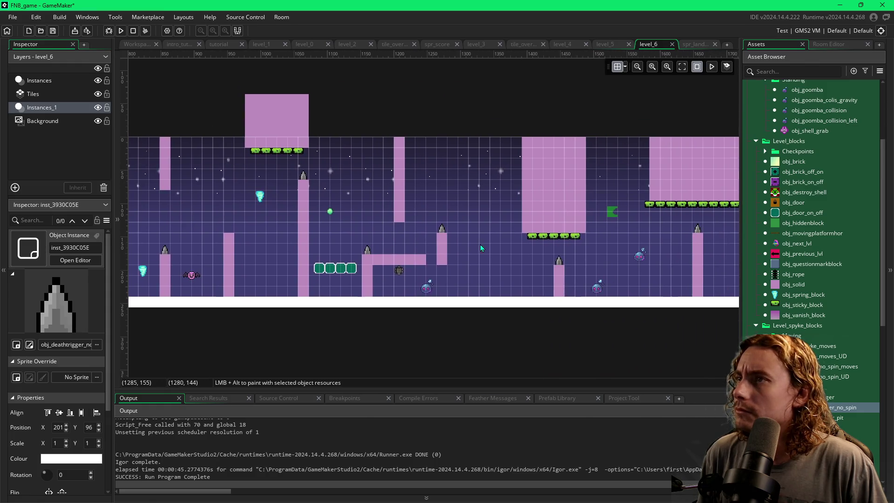
pyautogui.hscroll(6, 464, 243)
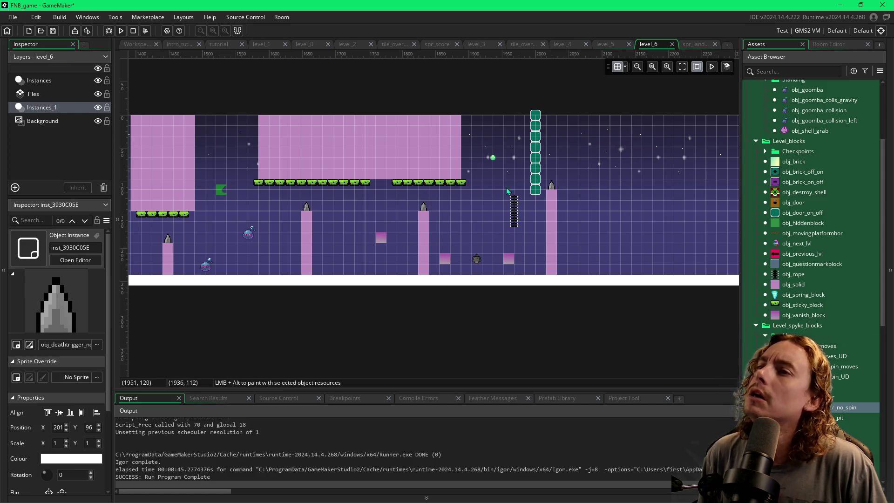
pyautogui.moveTo(655, 213); pyautogui.dragTo(503, 205)
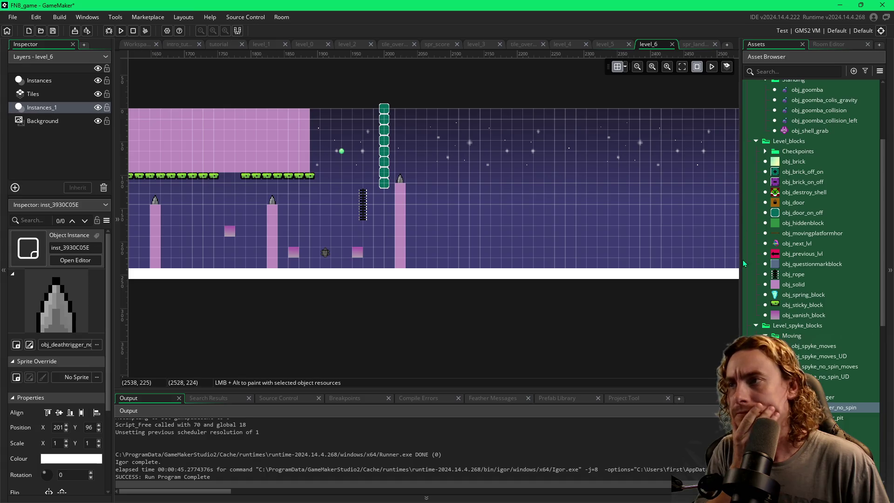
pyautogui.scroll(1, 792, 233)
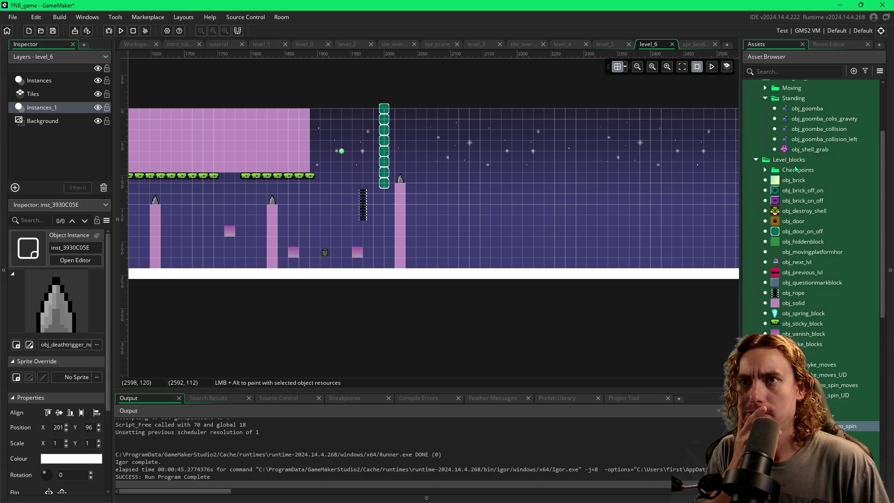
# Step: Place an obj_goomba right of the spiked pillar with a small obj_solid block beside it
pyautogui.click(807, 108)
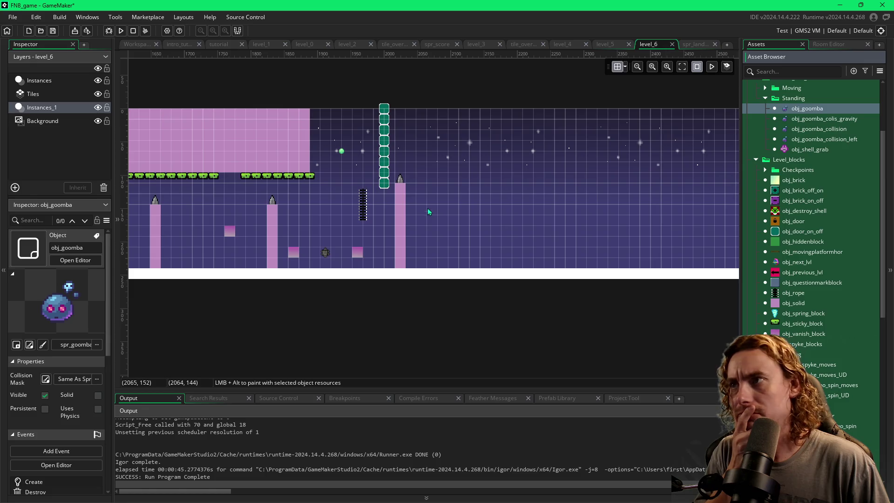
pyautogui.keyDown('alt'); pyautogui.click(428, 196); pyautogui.keyUp('alt')
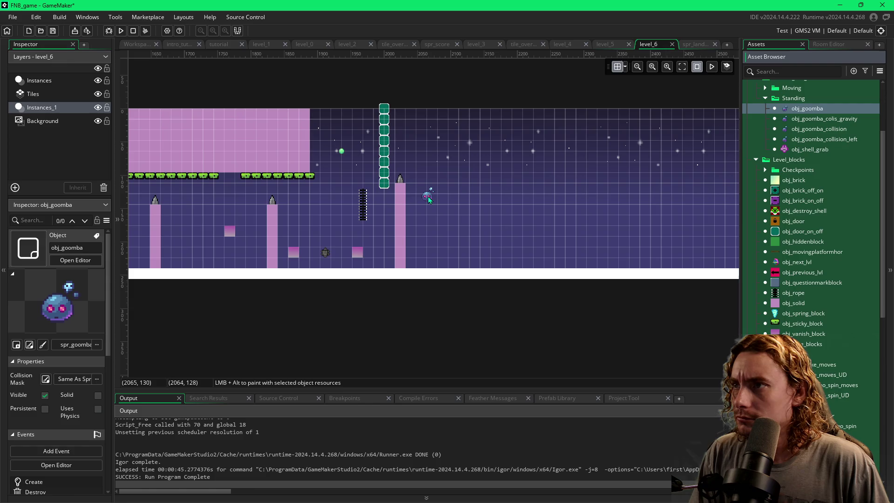
pyautogui.click(428, 197)
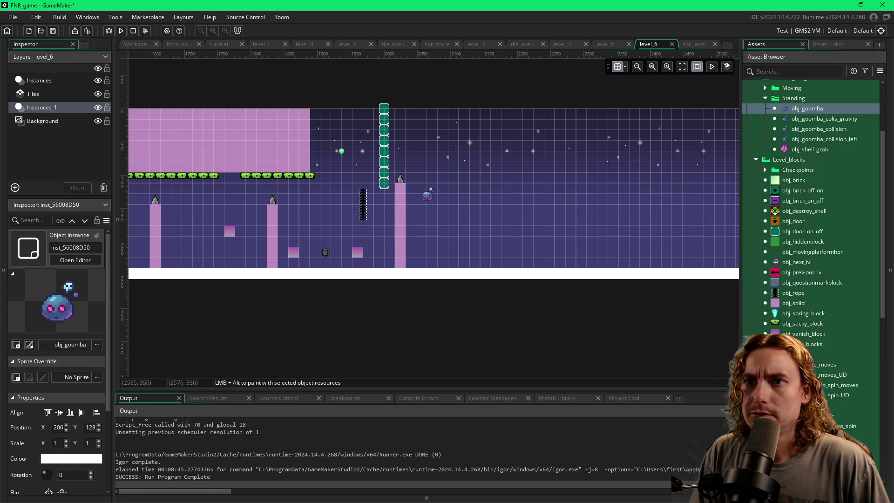
pyautogui.click(770, 304)
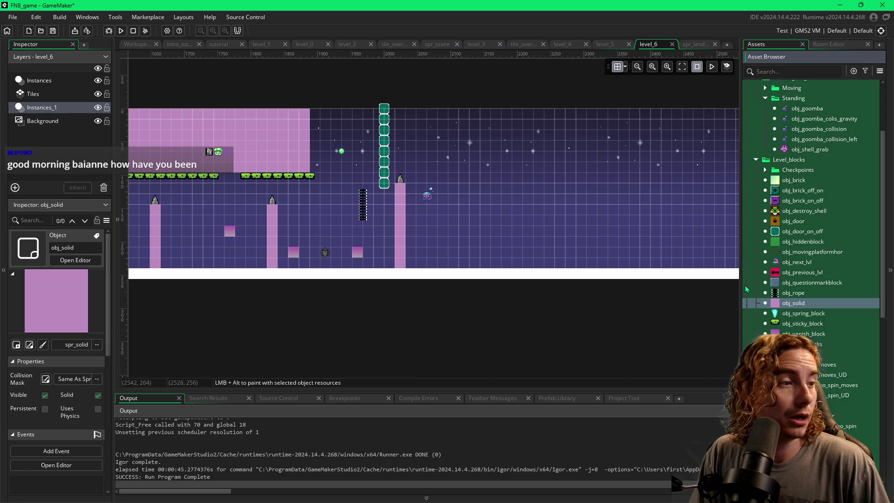
pyautogui.keyDown('alt'); pyautogui.click(468, 192); pyautogui.keyUp('alt')
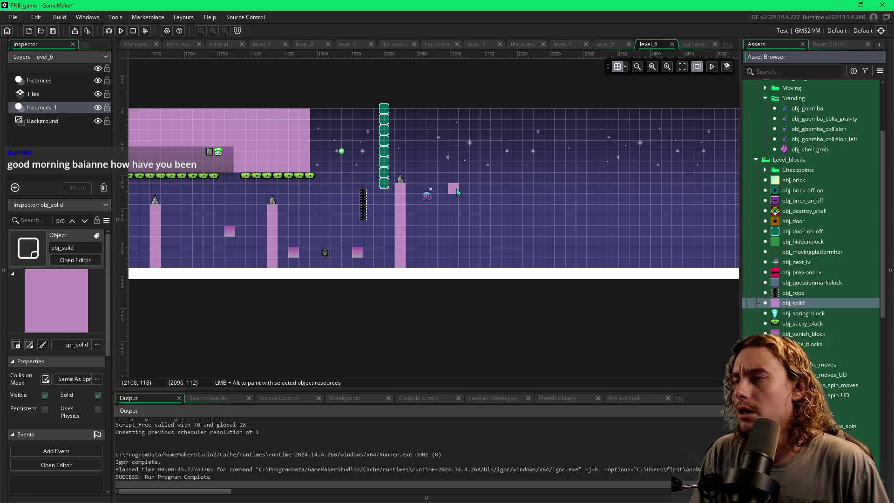
# Step: Undo the pink solid block just placed beside the goomba
pyautogui.hotkey('ctrl', 'z')
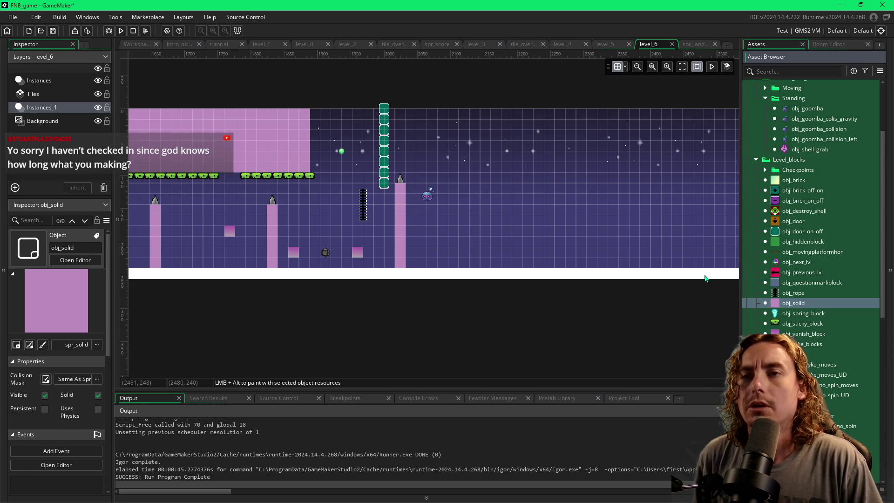
pyautogui.moveTo(594, 225); pyautogui.dragTo(388, 237)
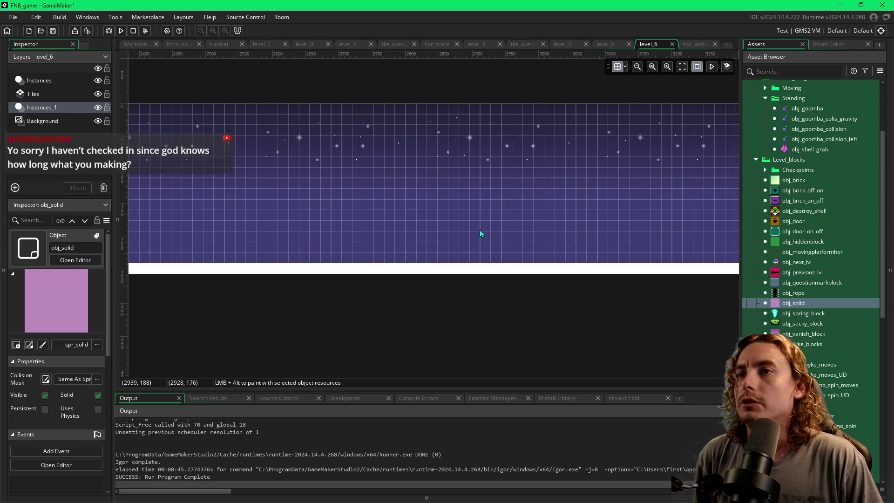
pyautogui.moveTo(495, 234); pyautogui.dragTo(349, 225)
pyautogui.moveTo(466, 241)
pyautogui.mouseDown()
pyautogui.moveTo(433, 238)
pyautogui.moveTo(491, 233)
pyautogui.mouseUp()
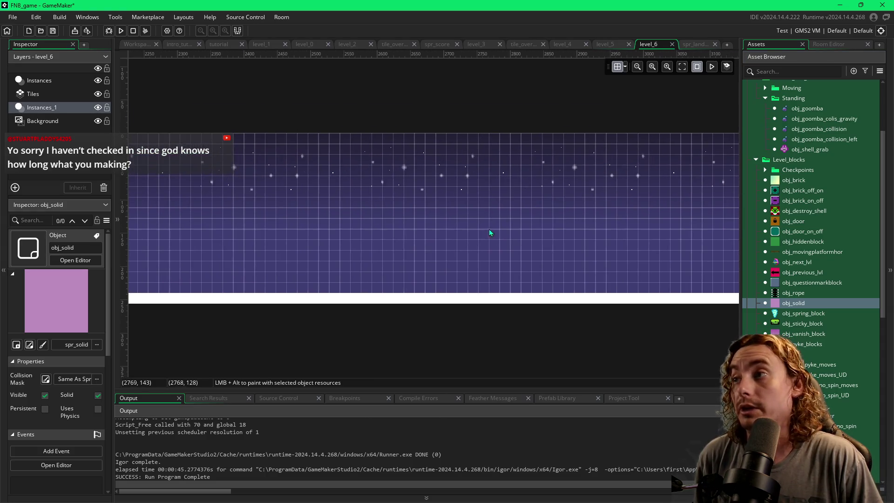
pyautogui.moveTo(399, 226); pyautogui.dragTo(505, 229)
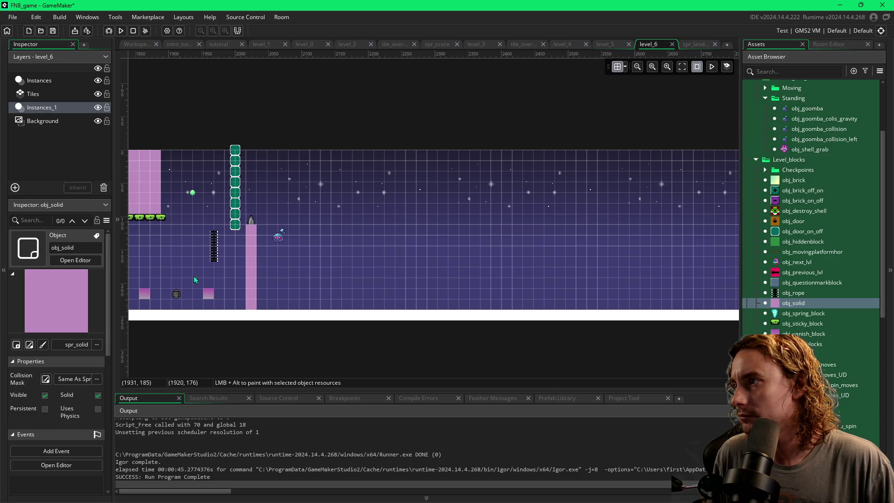
# Step: Run the game and fly the slime up over the spikes and between the pillars
pyautogui.press('F5')
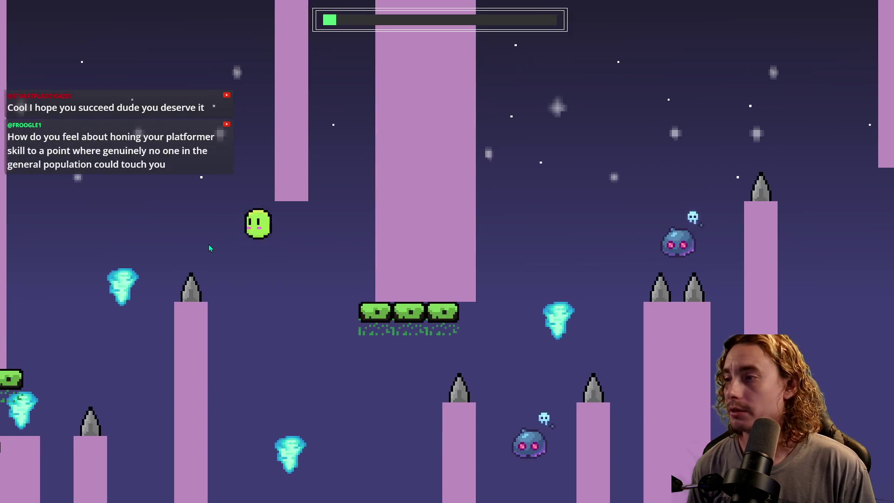
pyautogui.press('space')
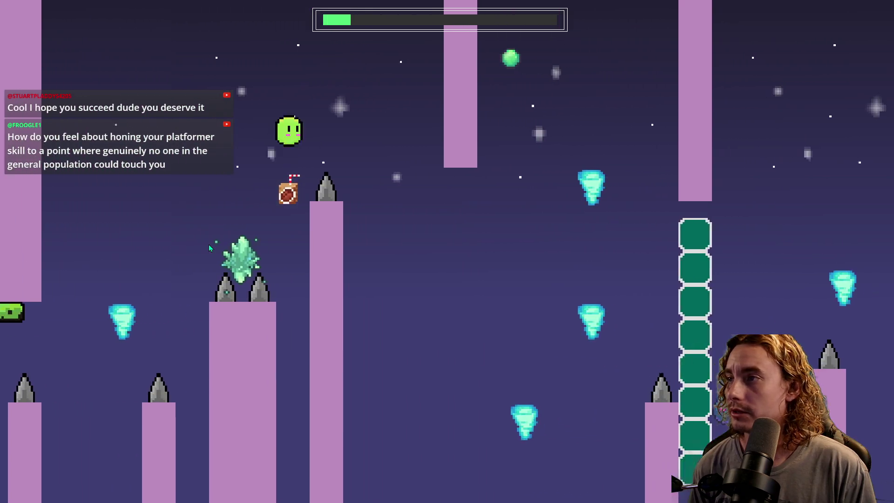
pyautogui.press('space')
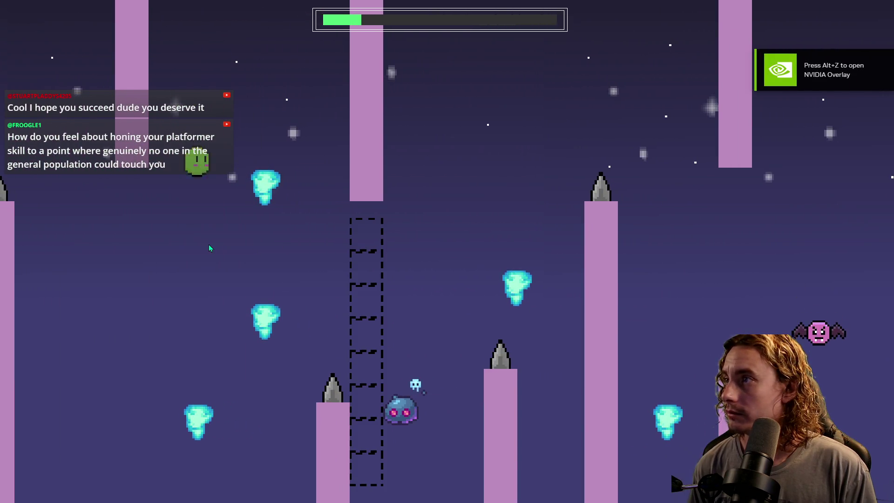
pyautogui.press('space')
pyautogui.press('space')
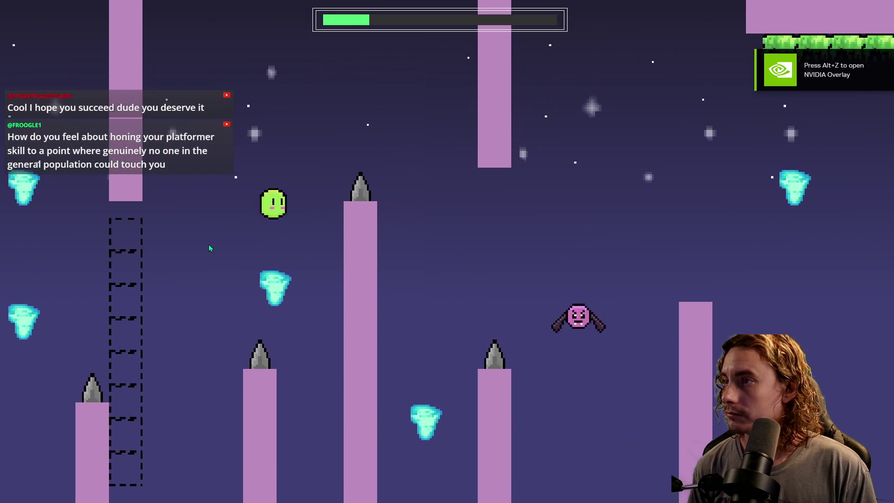
pyautogui.press('space')
pyautogui.press('space')
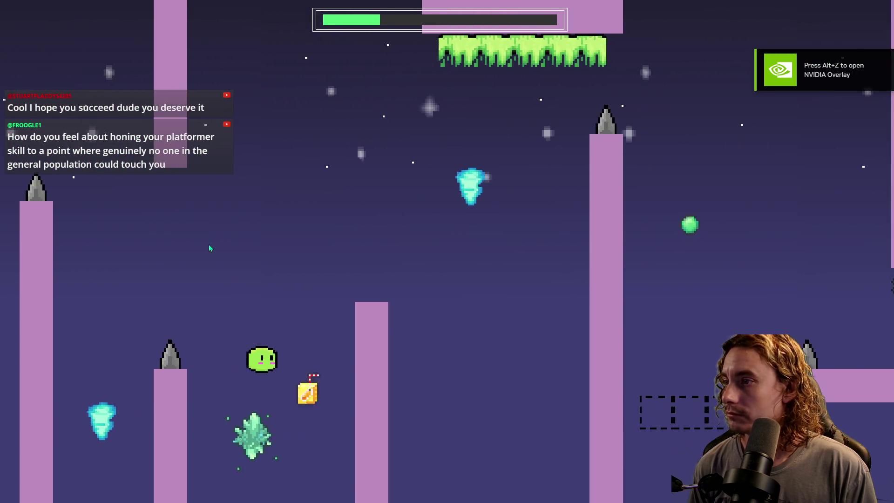
pyautogui.press('space')
pyautogui.press('space')
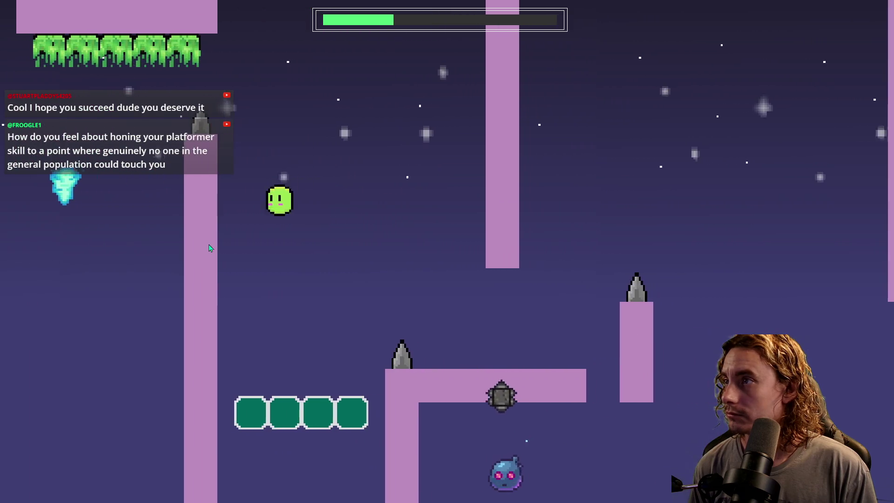
pyautogui.press('space')
pyautogui.press('space')
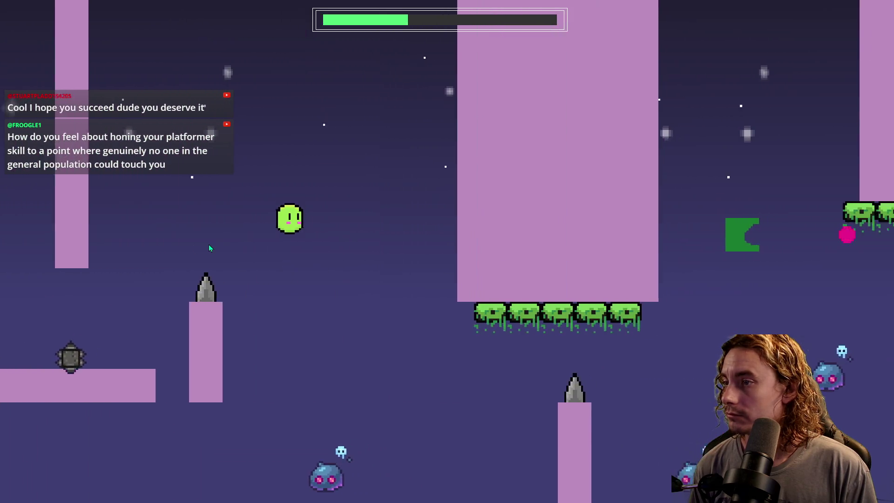
pyautogui.press('space')
pyautogui.press('space')
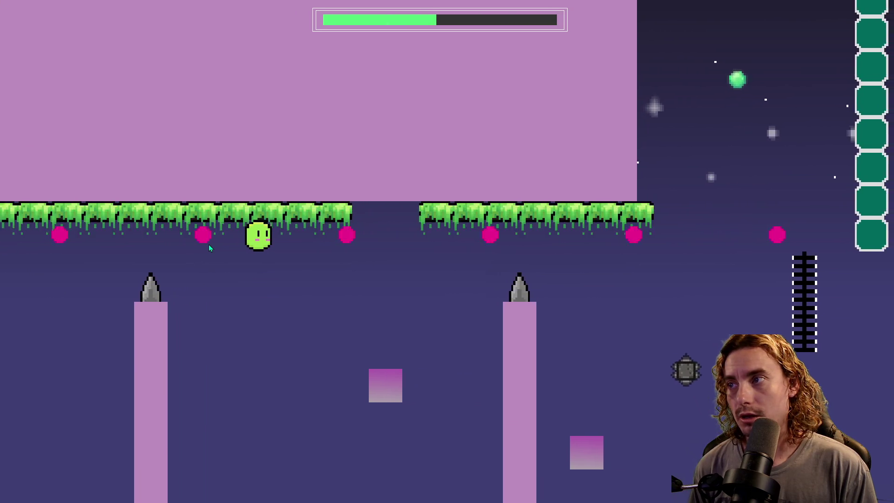
# Step: Drop from and re-stick to the ceiling, then rise past the pillar until the slime dies
pyautogui.press('space')
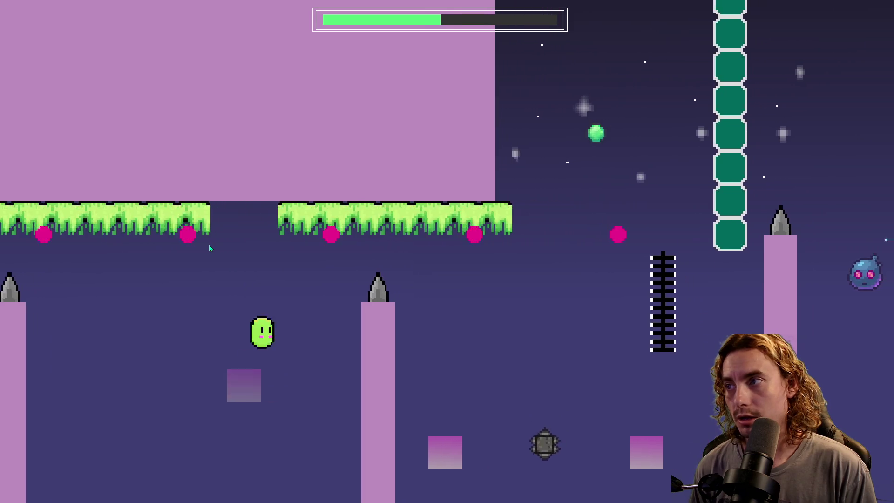
pyautogui.press('space')
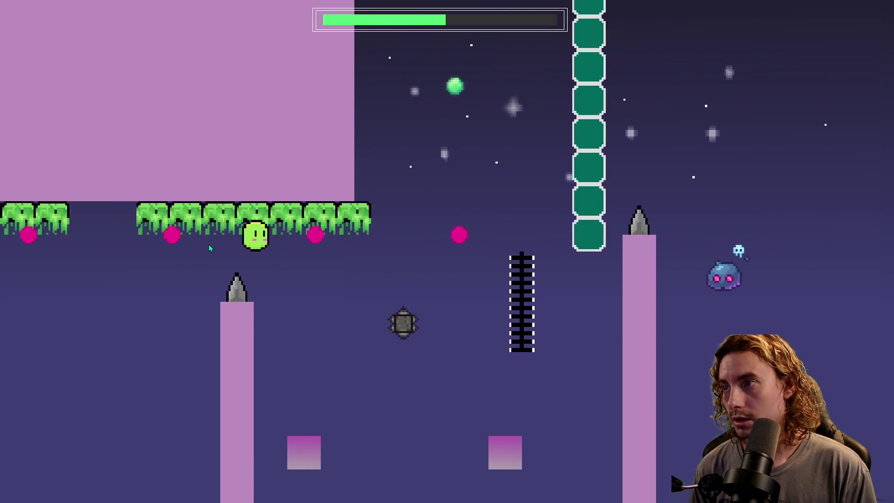
pyautogui.press('space')
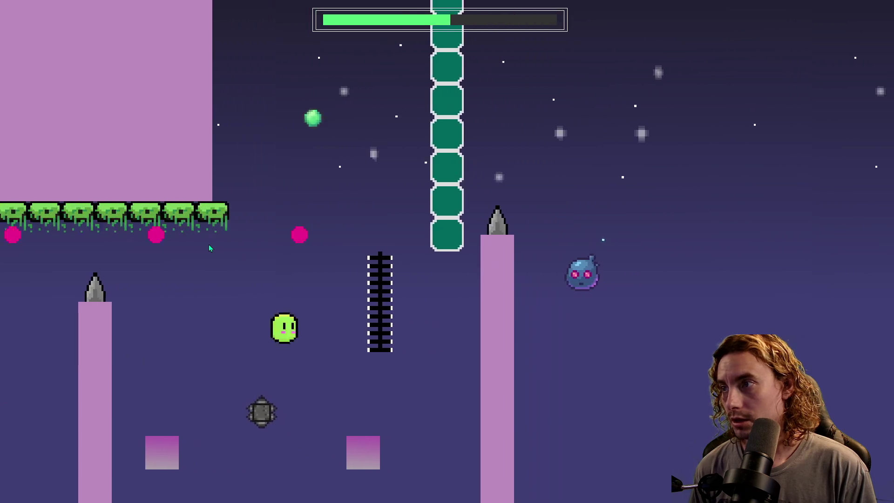
pyautogui.press('space')
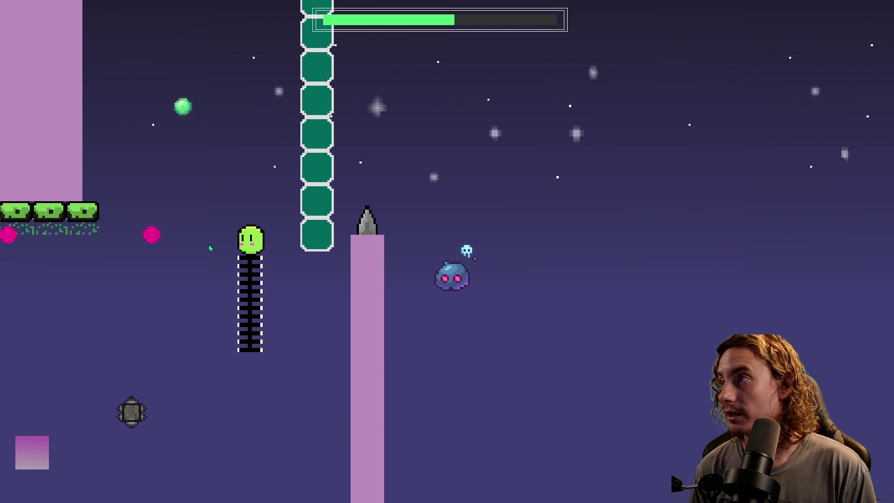
pyautogui.press('space')
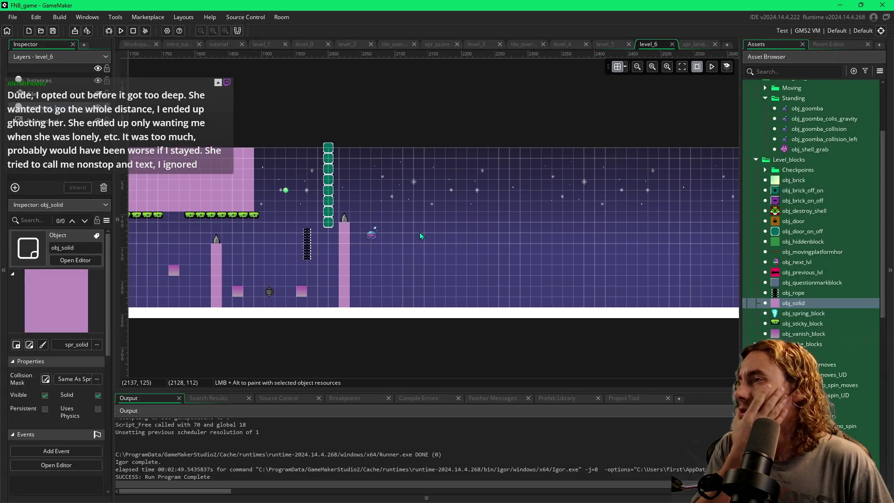
# Step: Delete the rightmost sticky block on the ceiling row, then run the game with F5
pyautogui.click(256, 216)
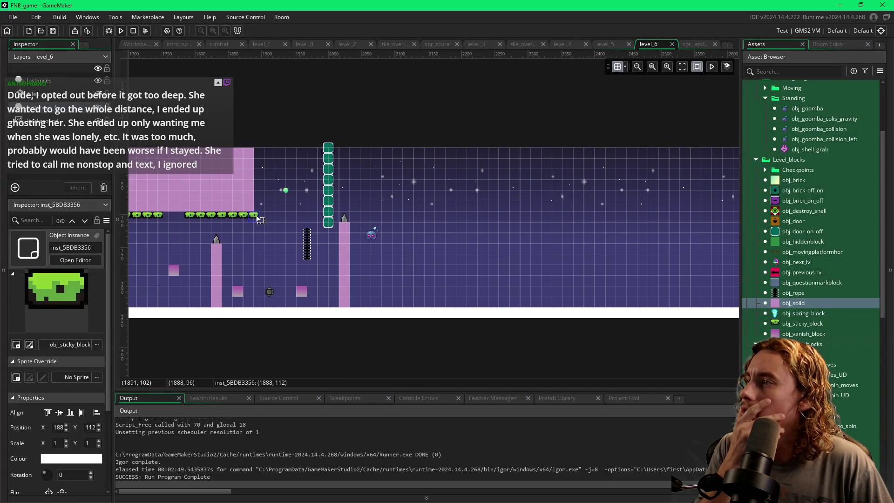
pyautogui.press('Delete')
pyautogui.click(260, 228)
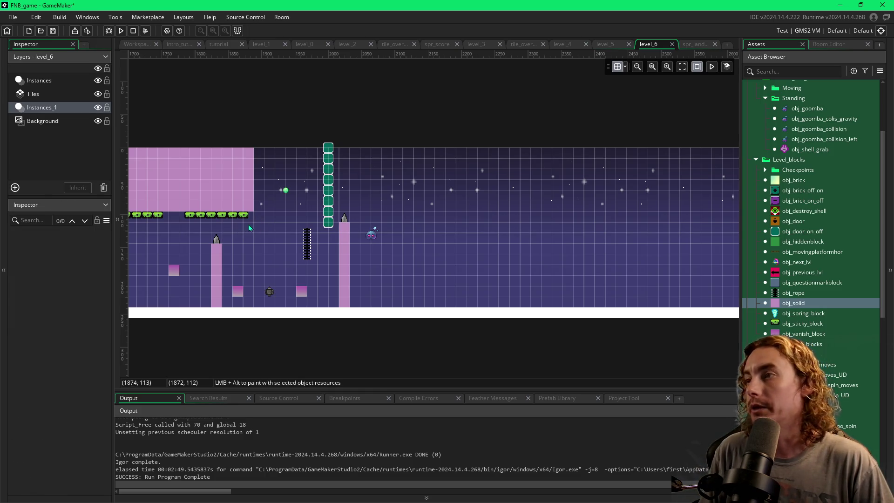
pyautogui.press('F5')
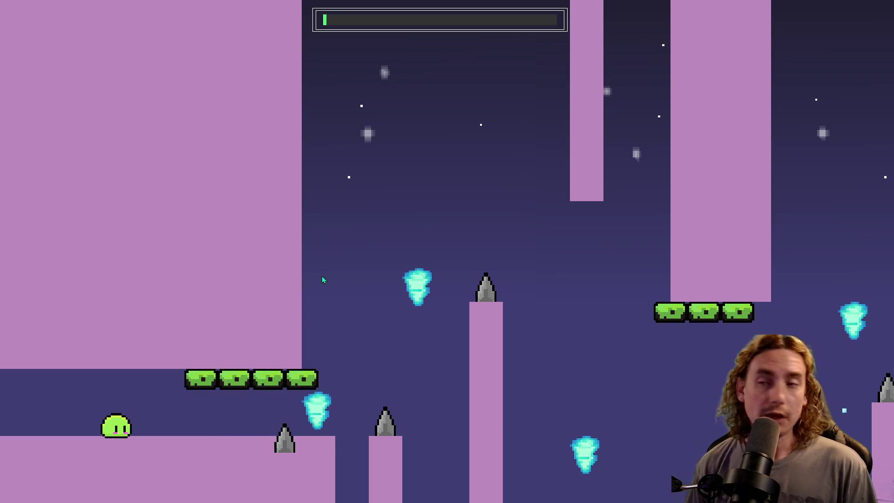
# Step: Fly the slime over the spikes, through the green door gap and past the bat
pyautogui.press('Right')
pyautogui.press('space')
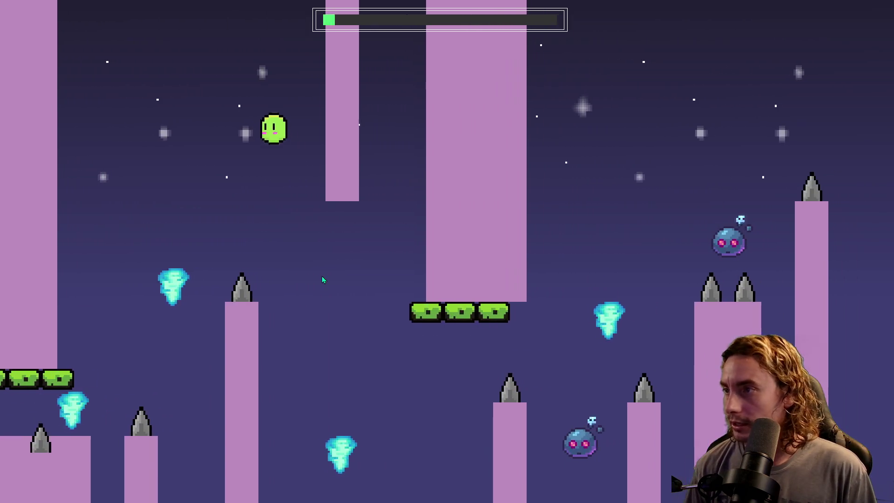
pyautogui.press('space')
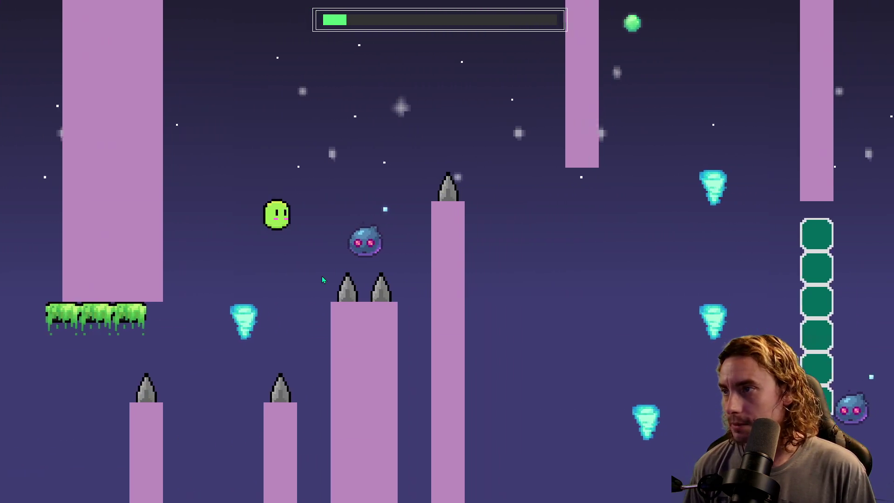
pyautogui.press('space')
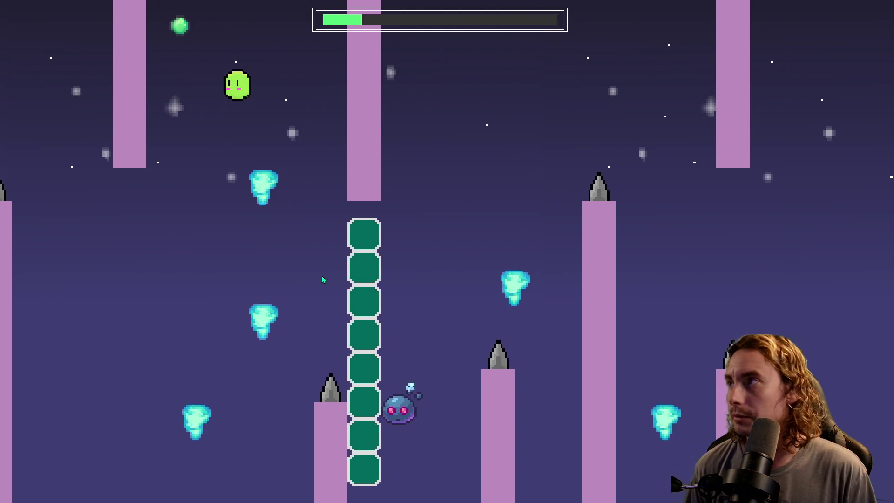
pyautogui.press('space')
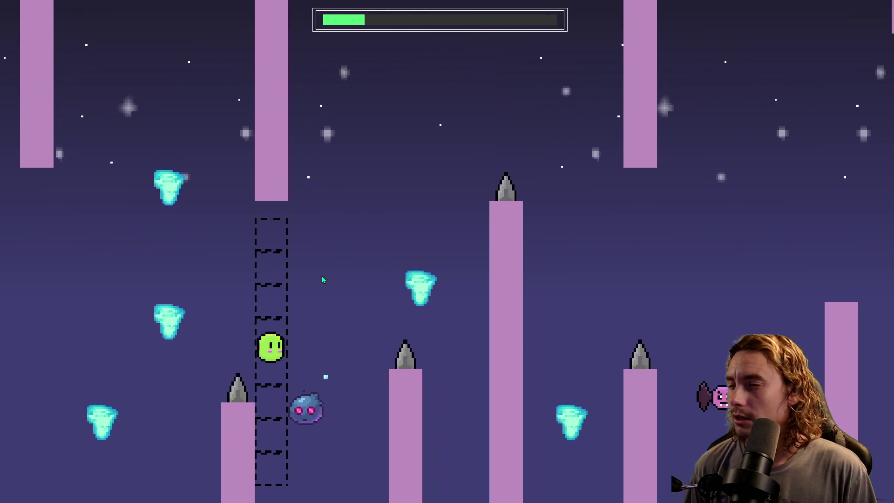
pyautogui.press('space')
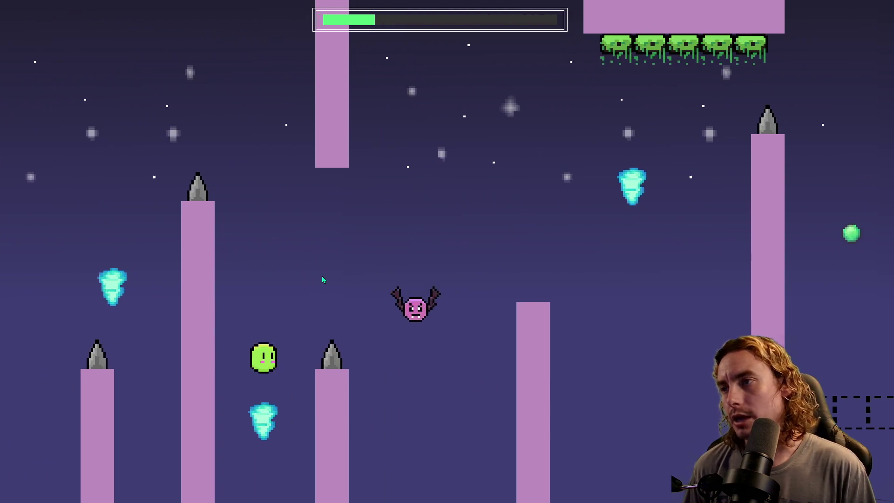
pyautogui.press('space')
pyautogui.press('space')
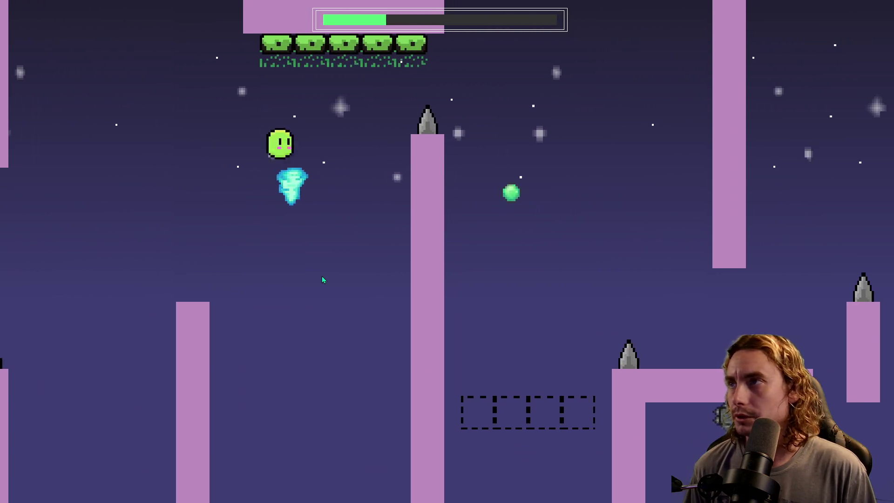
pyautogui.press('space')
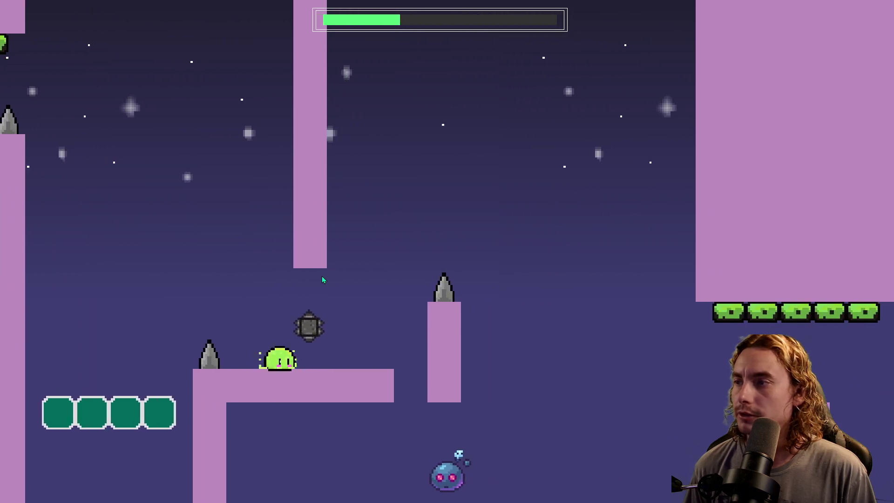
pyautogui.press('space')
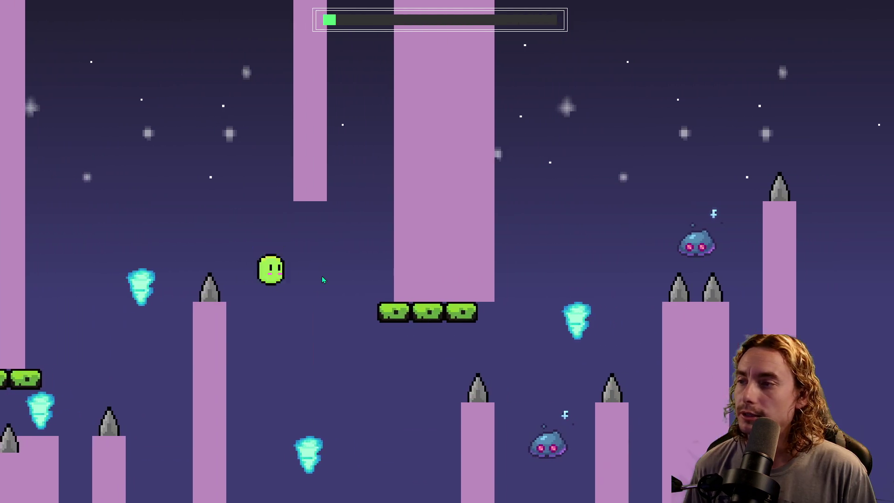
# Step: Flap between the pillars, past the door column and bat toward the ceiling blocks
pyautogui.press('space')
pyautogui.press('space')
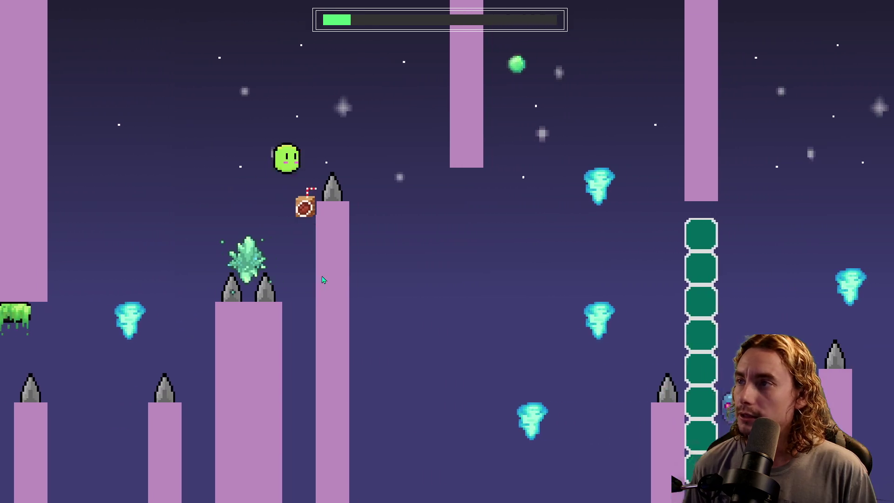
pyautogui.press('space')
pyautogui.press('space')
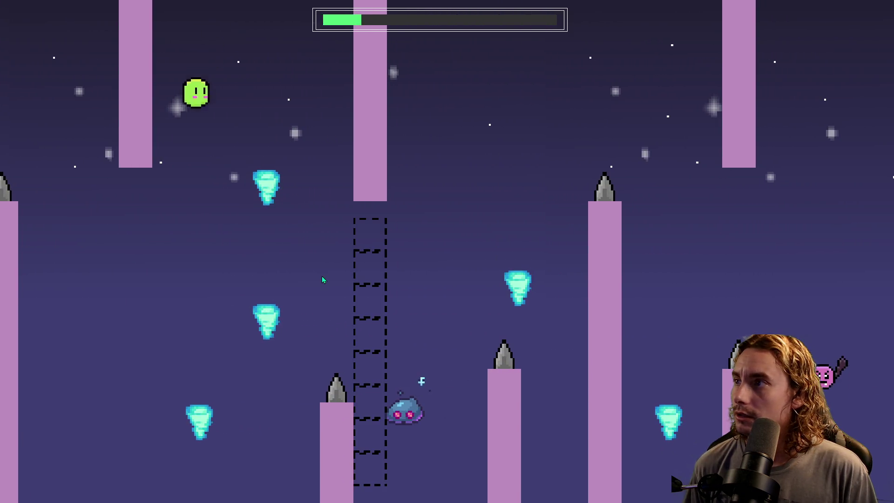
pyautogui.press('space')
pyautogui.press('space')
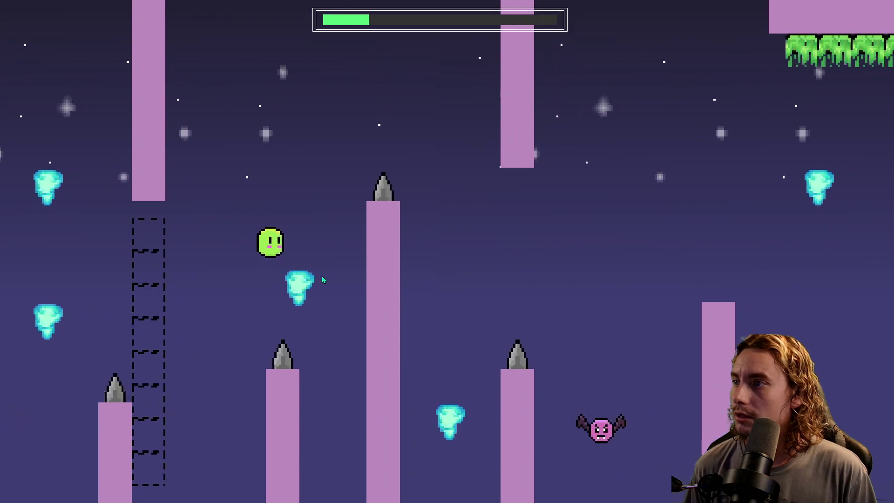
pyautogui.press('space')
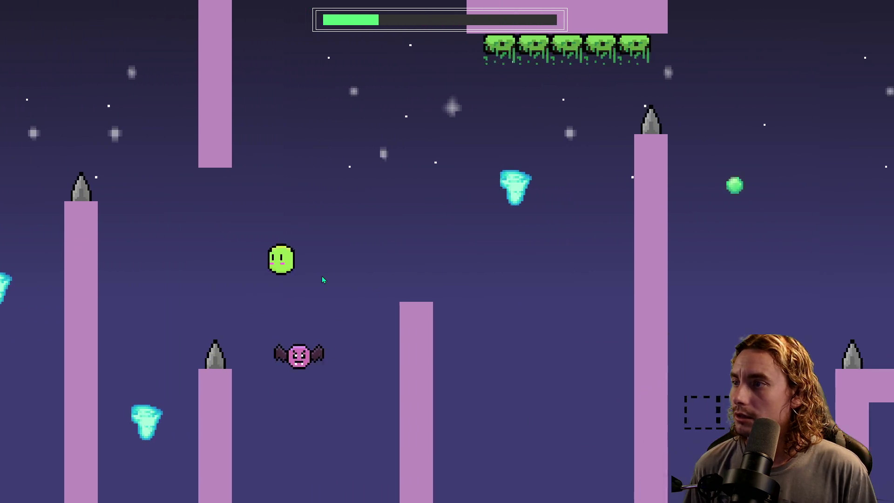
pyautogui.press('space')
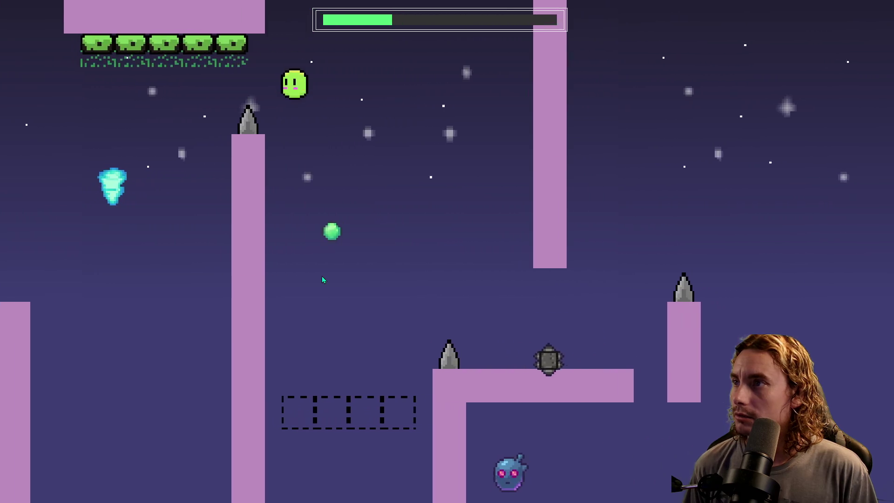
pyautogui.press('space')
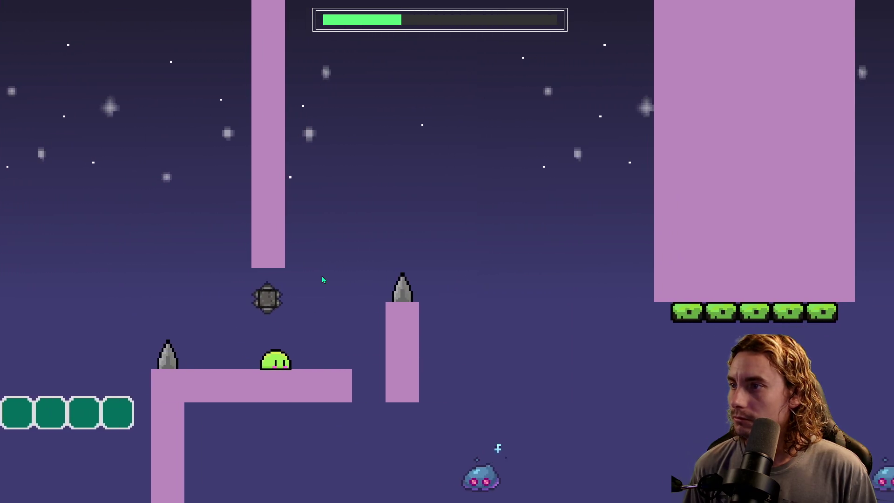
pyautogui.press('space')
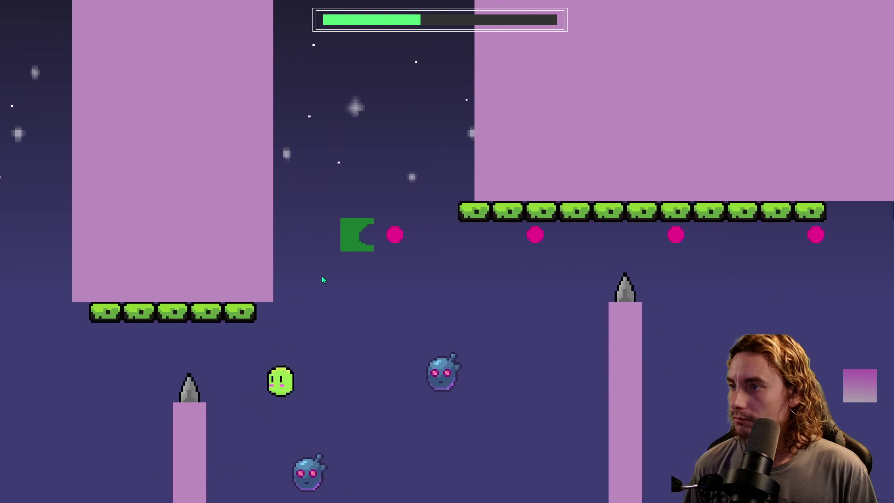
pyautogui.press('space')
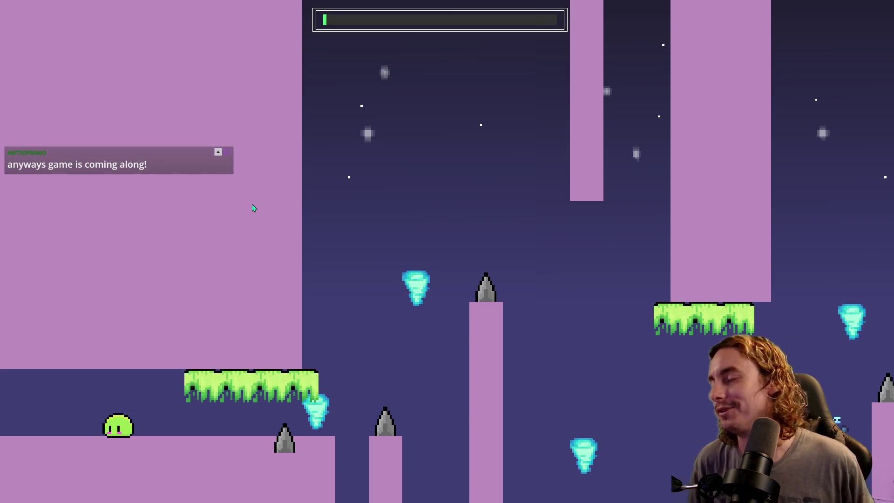
# Step: Hop the slime past the spiked pillars and door column onto the ledge platform
pyautogui.press('Right')
pyautogui.press('space')
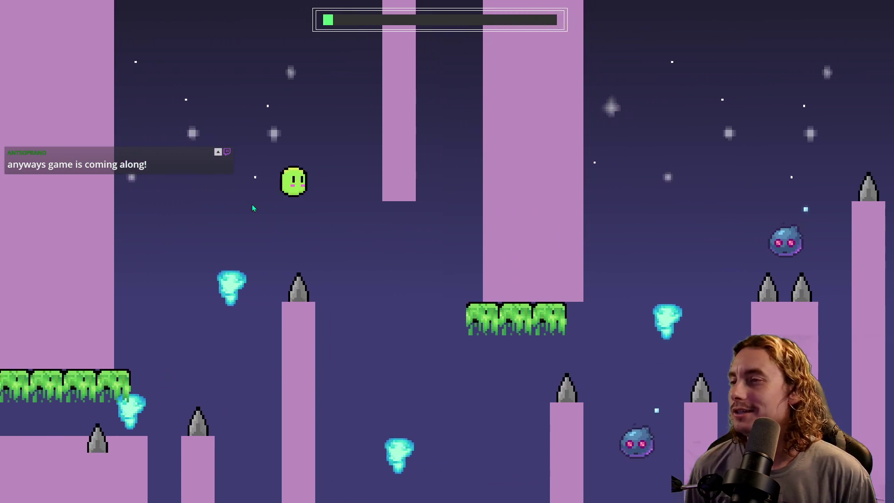
pyautogui.press('space')
pyautogui.press('space')
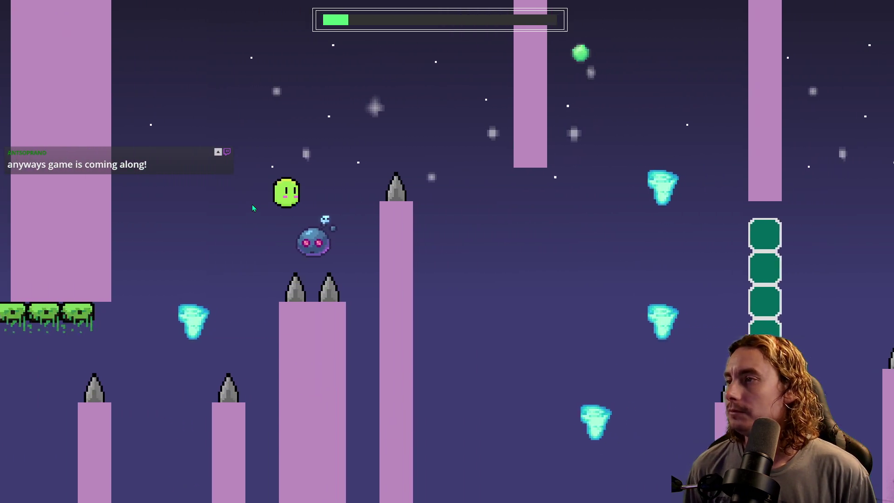
pyautogui.press('Right')
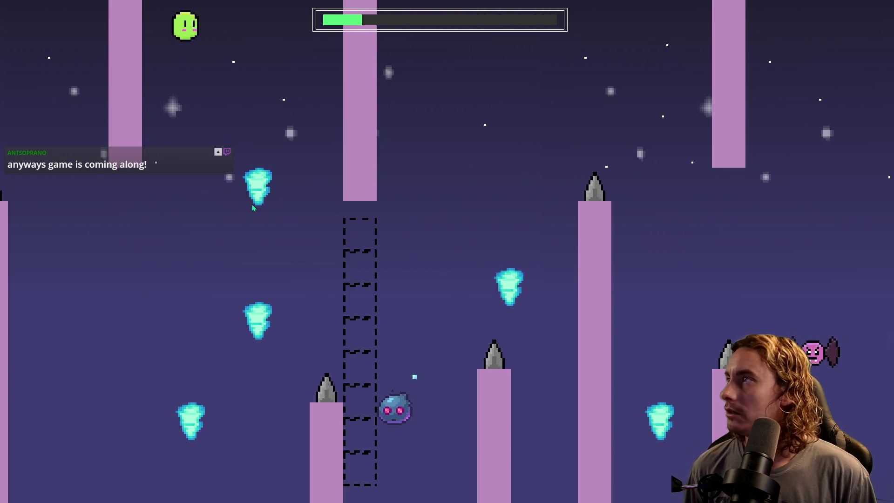
pyautogui.press('space')
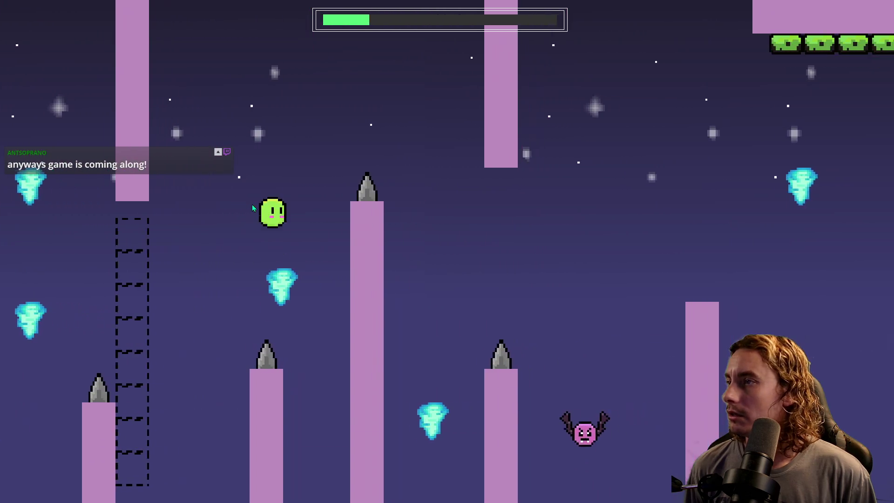
pyautogui.press('space')
pyautogui.press('space')
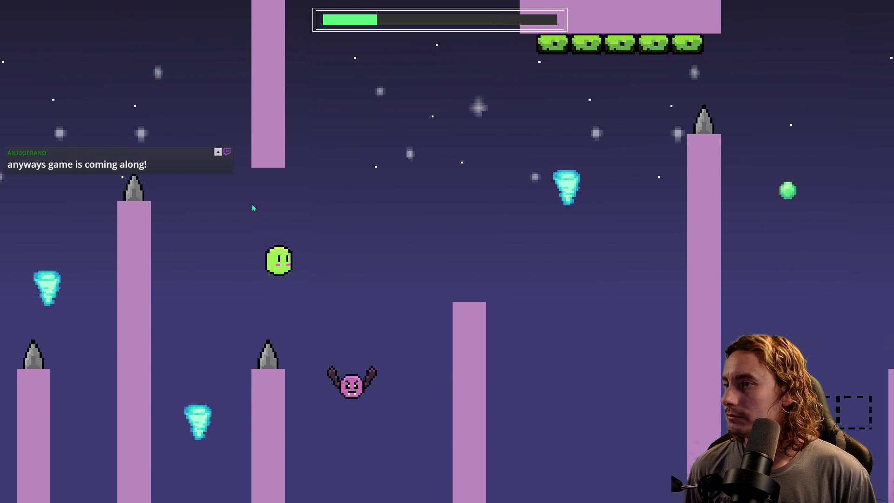
pyautogui.press('space')
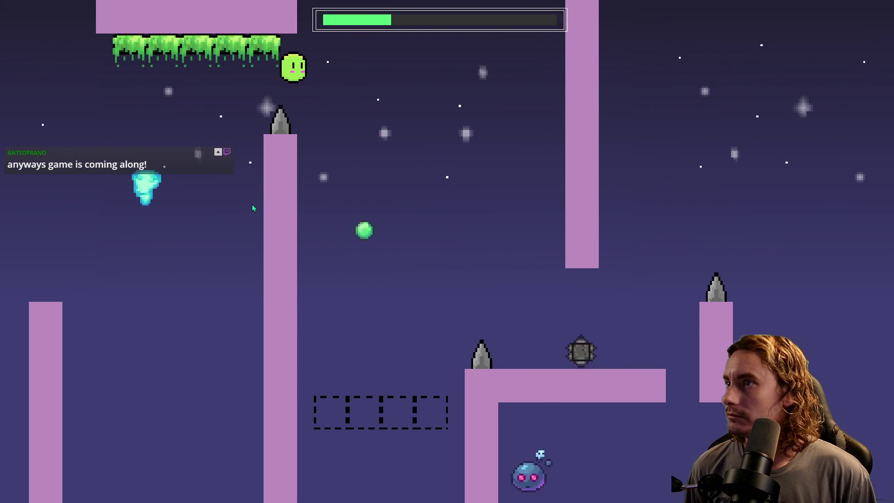
pyautogui.press('space')
pyautogui.press('space')
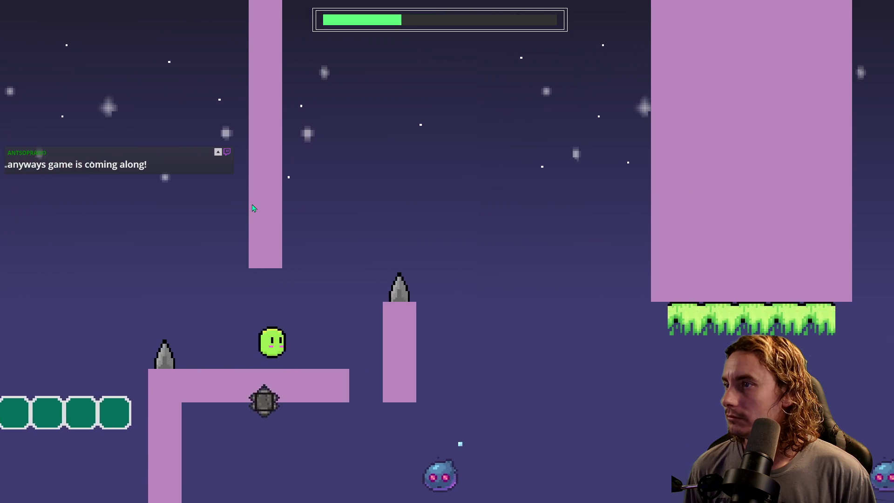
pyautogui.press('space')
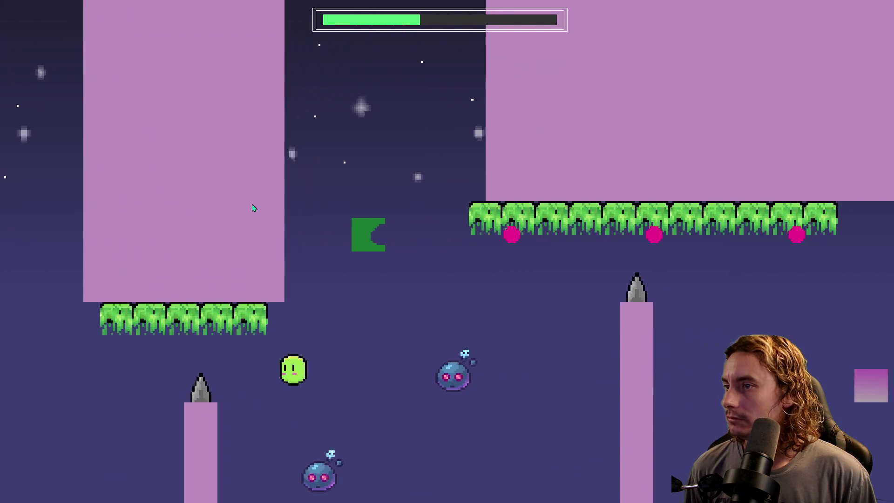
pyautogui.press('space')
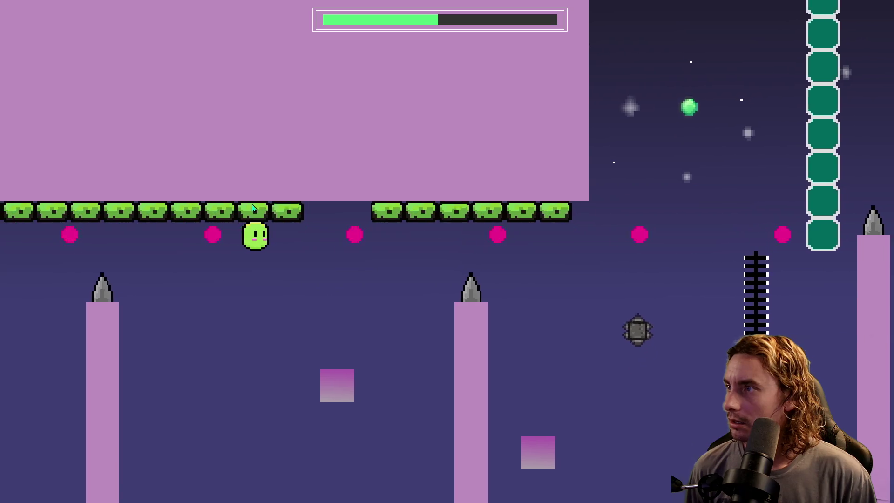
# Step: Cross the ceiling, climb the ladder, hit the green orb and head past the pink pillar
pyautogui.press('space')
pyautogui.press('space')
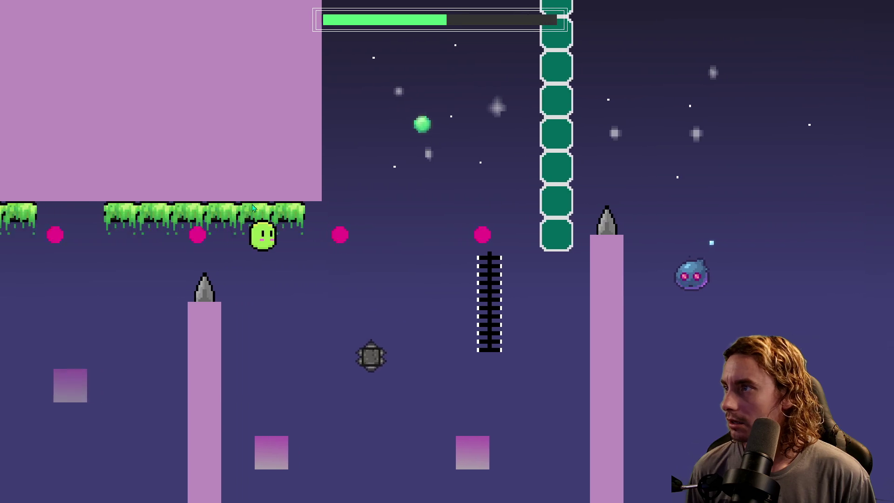
pyautogui.press('space')
pyautogui.press('space')
pyautogui.press('space')
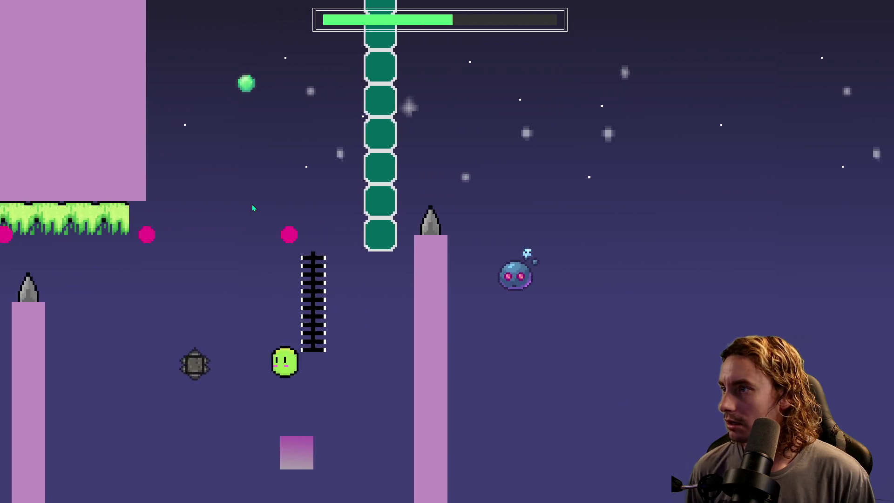
pyautogui.press('space')
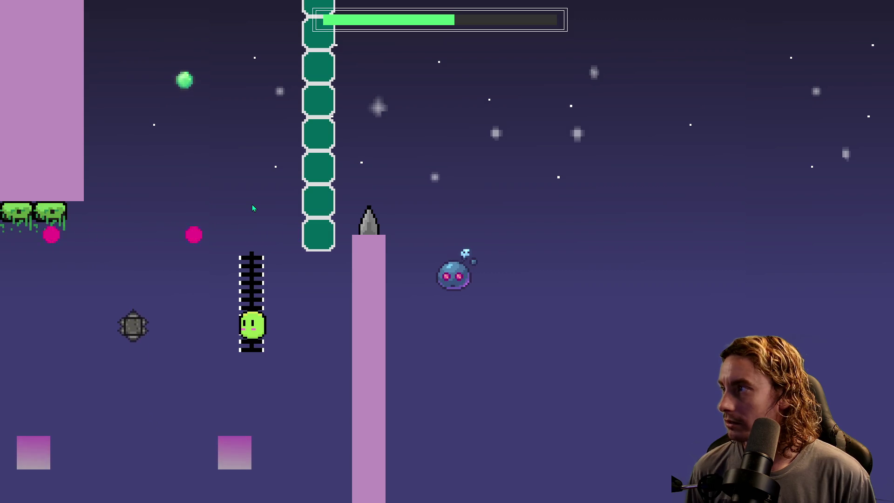
pyautogui.press('space')
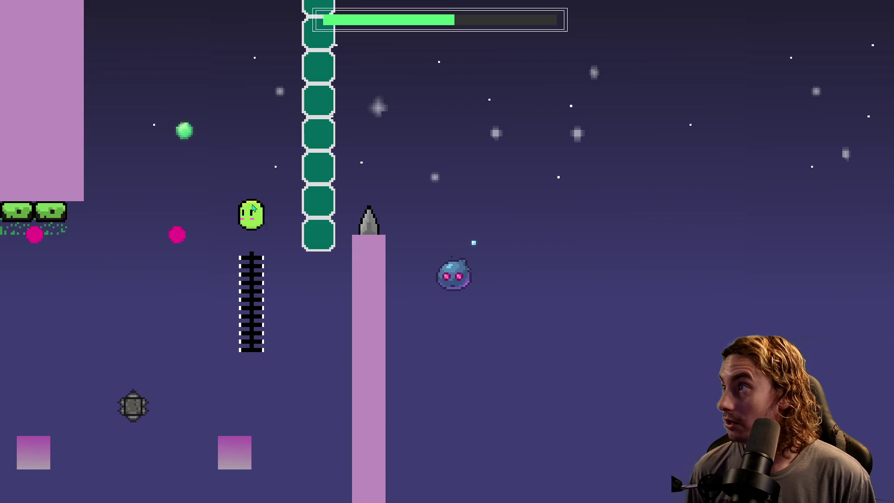
pyautogui.press('Left')
pyautogui.press('Right')
pyautogui.press('space')
pyautogui.press('Right')
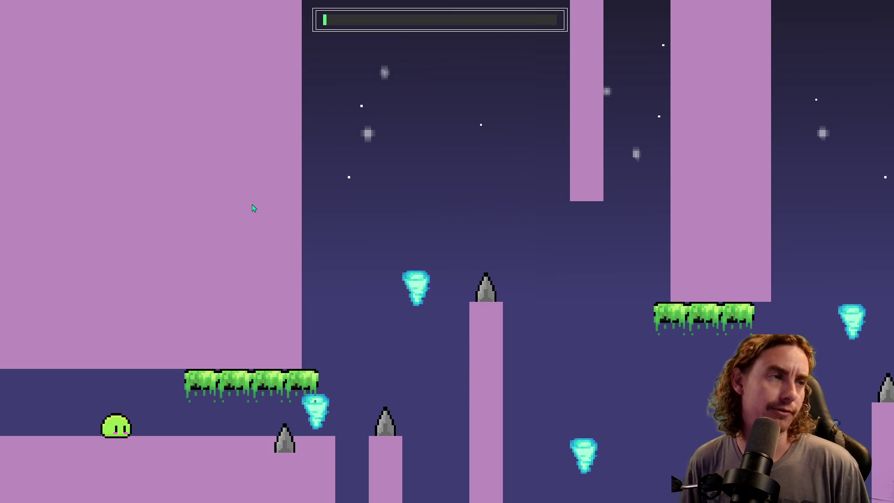
# Step: Quit the playtest window with Esc, back to the level_6 room editor
pyautogui.press('Escape')
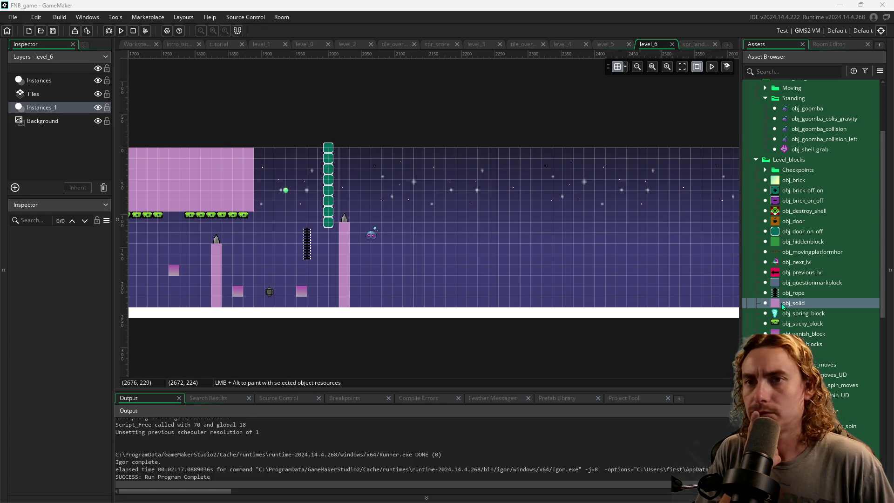
# Step: Place a pink solid block beside the tall pillar, one cell lower, topped with four upward spikes
pyautogui.keyDown('alt'); pyautogui.click(357, 259); pyautogui.keyUp('alt')
pyautogui.moveTo(353, 253); pyautogui.dragTo(361, 259)
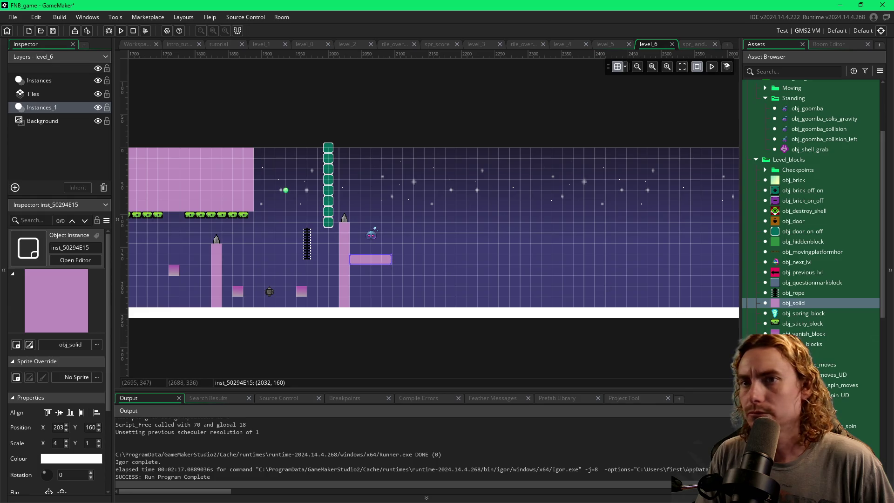
pyautogui.click(838, 436)
pyautogui.click(838, 426)
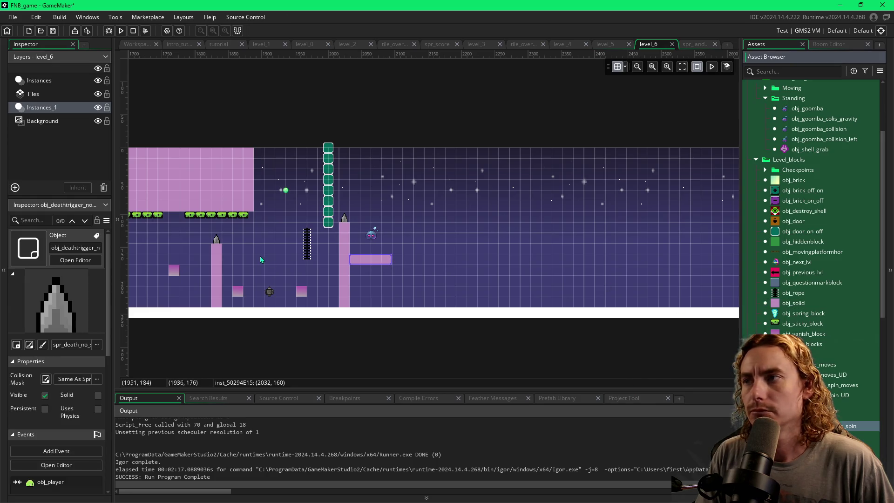
pyautogui.moveTo(354, 251); pyautogui.dragTo(388, 250)
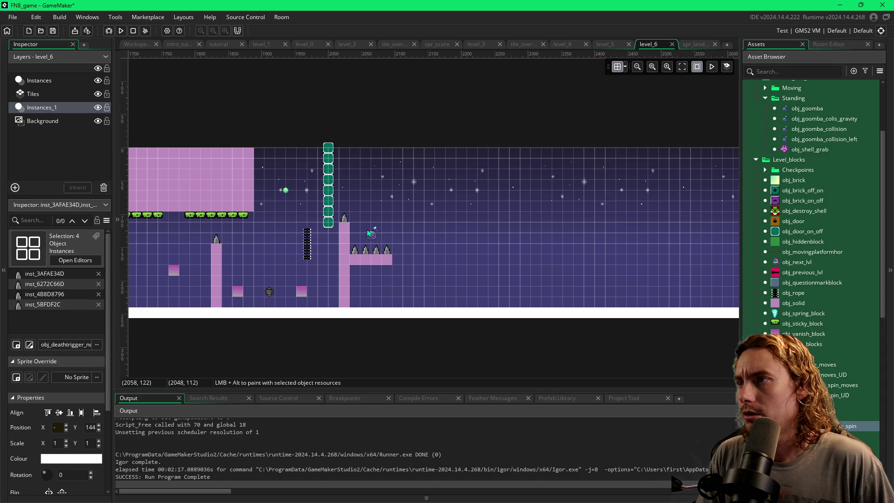
# Step: Place an on/off switch block high up with a solid column stretched to the room top
pyautogui.click(774, 191)
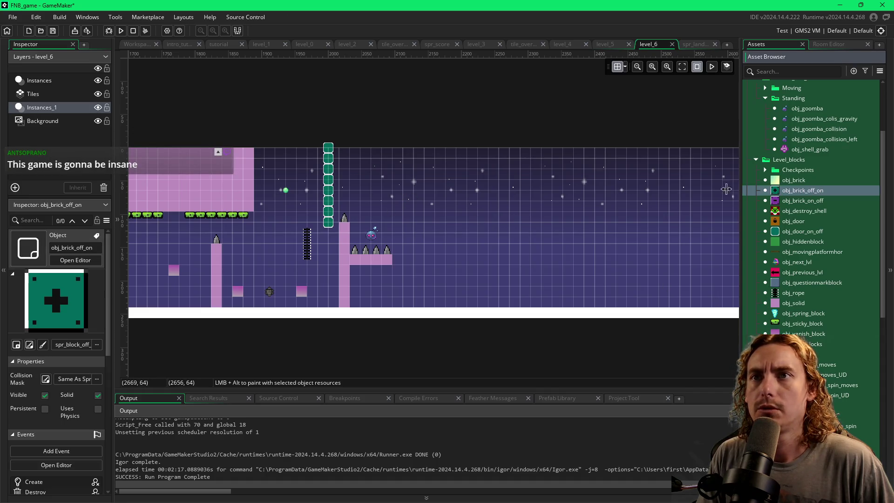
pyautogui.click(397, 186)
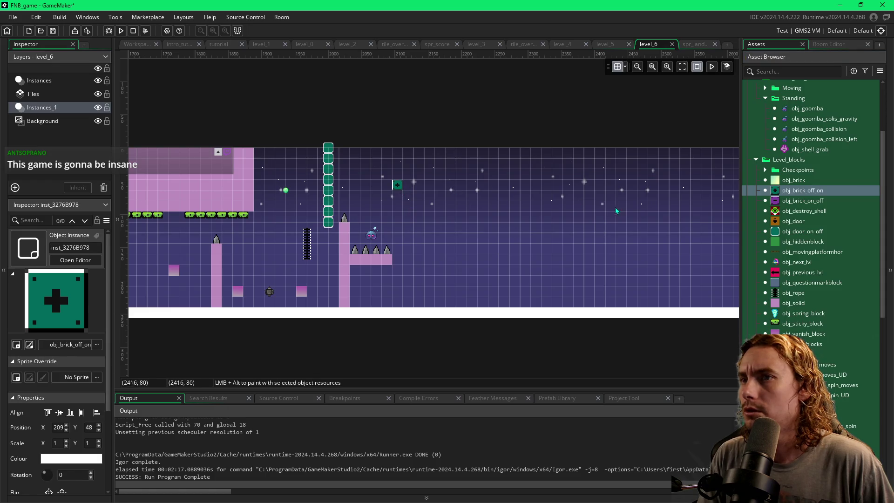
pyautogui.click(793, 303)
pyautogui.click(397, 177)
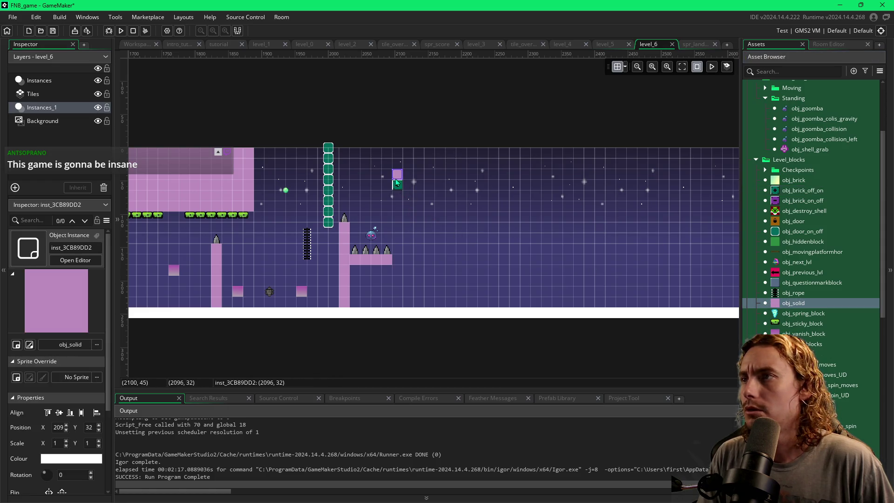
pyautogui.moveTo(396, 168); pyautogui.dragTo(396, 152)
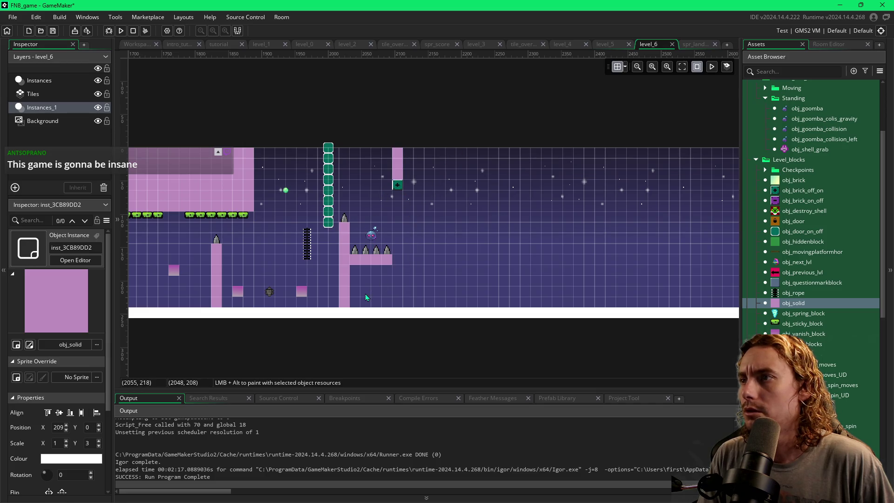
# Step: Paint four on/off doors near the floor, deleting the extra fifth, and run the game
pyautogui.click(774, 232)
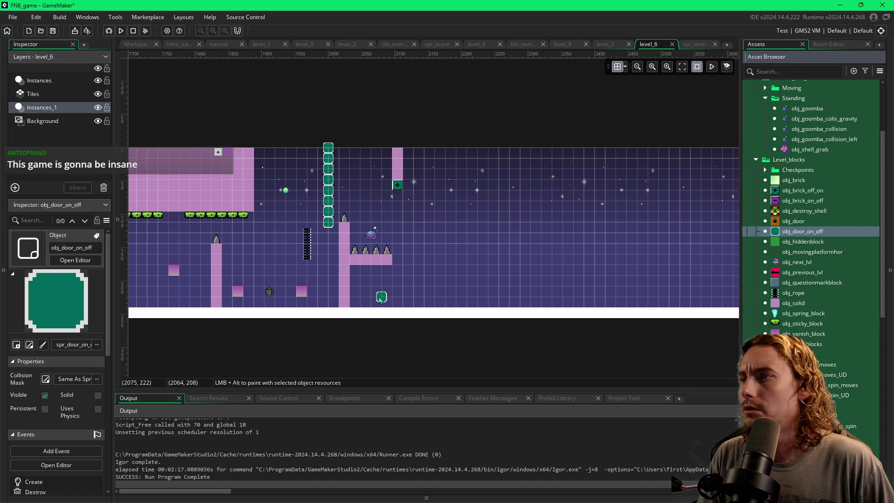
pyautogui.moveTo(370, 300); pyautogui.dragTo(413, 297)
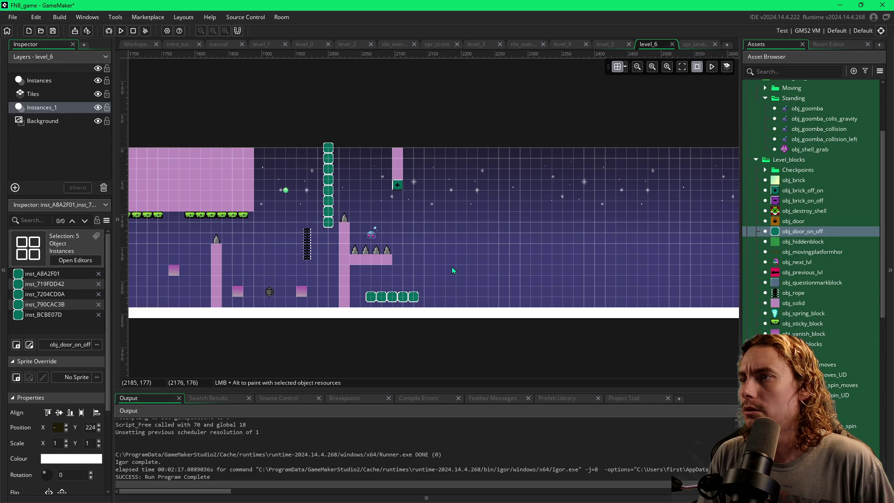
pyautogui.click(416, 296)
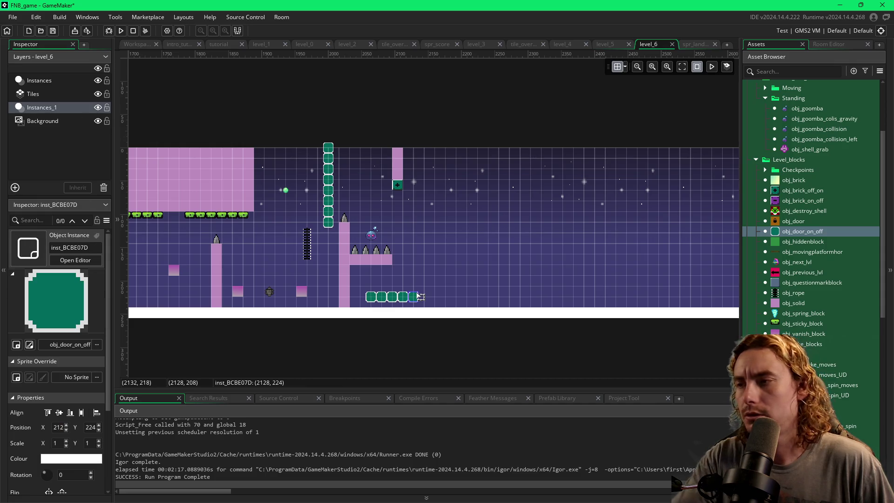
pyautogui.press('Delete')
pyautogui.press('F5')
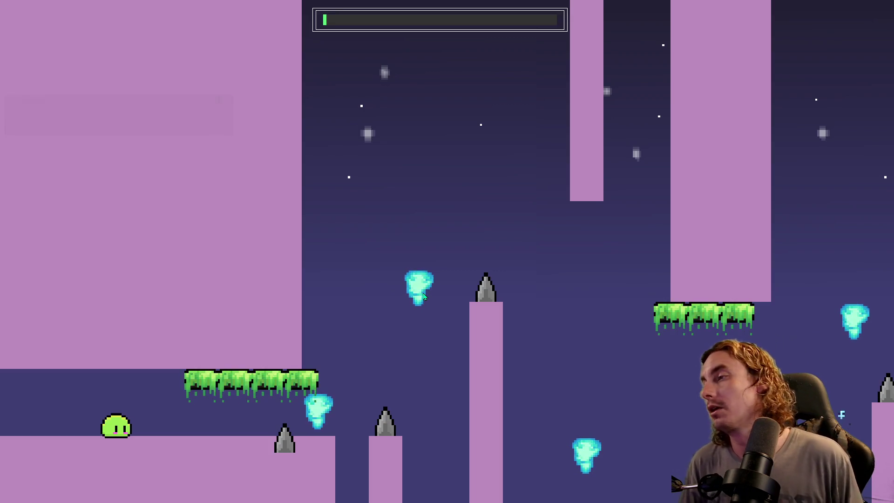
# Step: Move the blob right and hop it past the spiked pillars up under the upper platform
pyautogui.press('Right')
pyautogui.press('space')
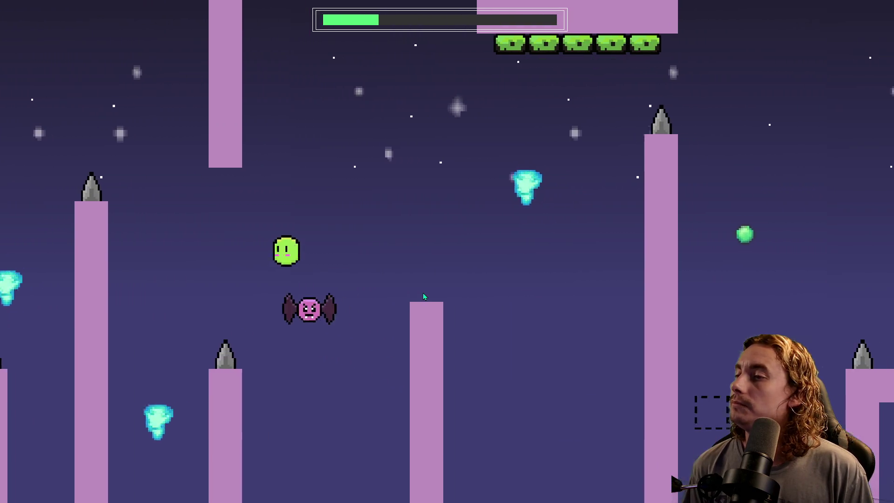
pyautogui.press('space')
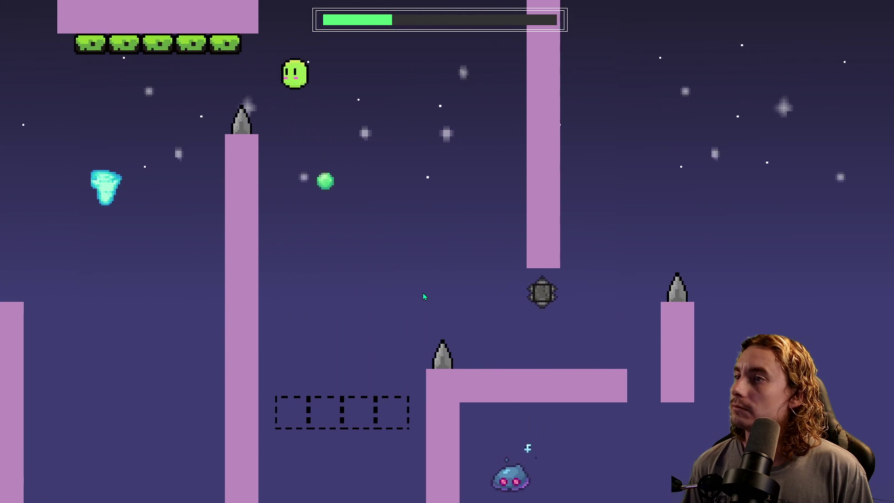
pyautogui.press('space')
pyautogui.press('space')
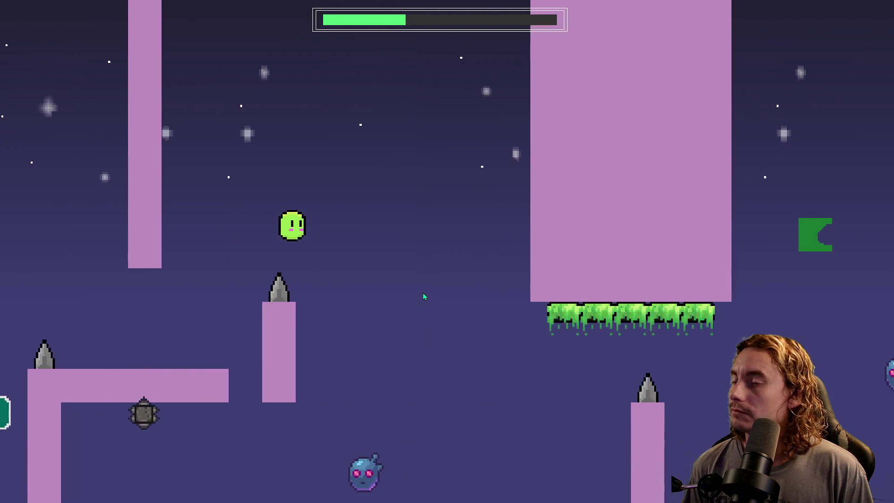
pyautogui.press('space')
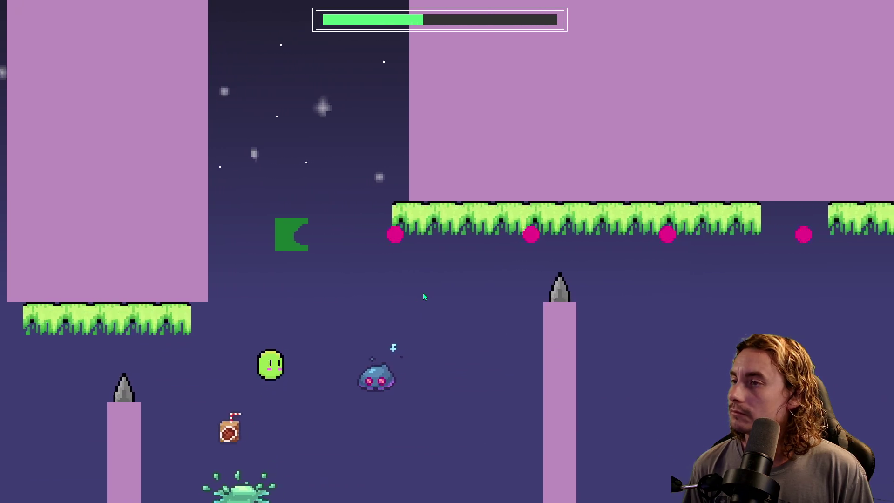
pyautogui.press('space')
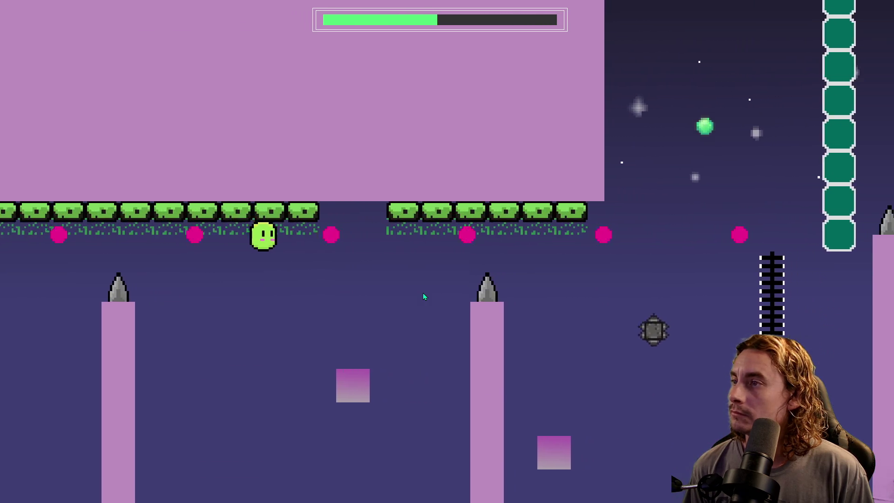
# Step: Drop off the ceiling to the ladder, toggle the teal blocks and hit the new switch block
pyautogui.press('space')
pyautogui.press('space')
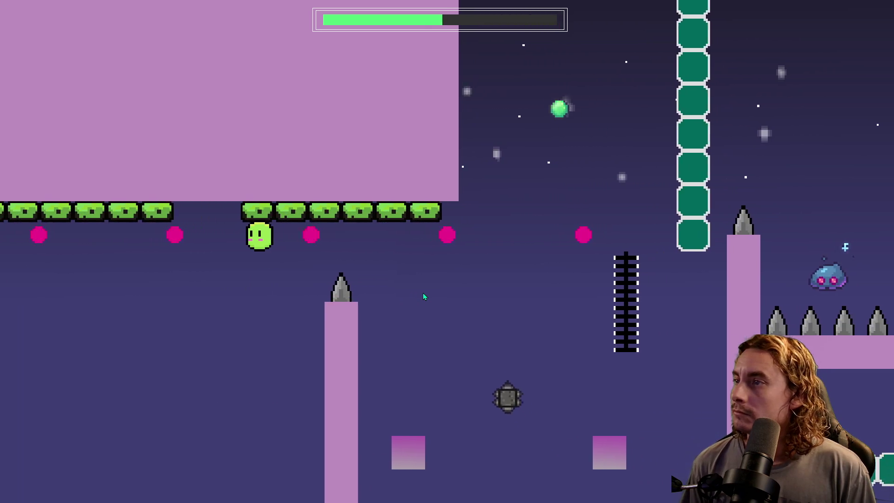
pyautogui.press('space')
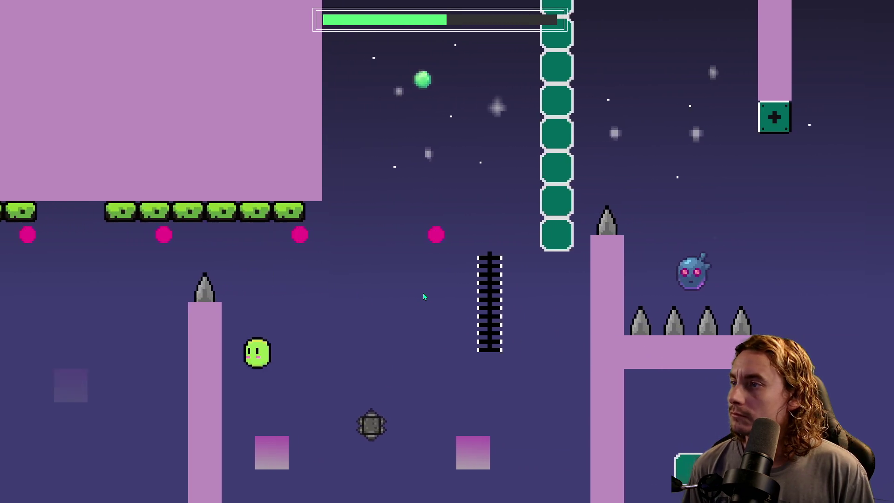
pyautogui.press('space')
pyautogui.press('space')
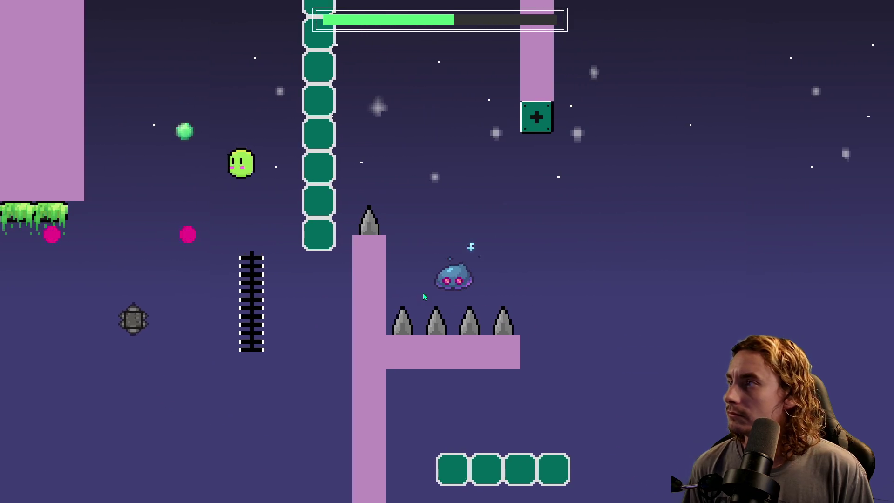
pyautogui.press('space')
pyautogui.press('space')
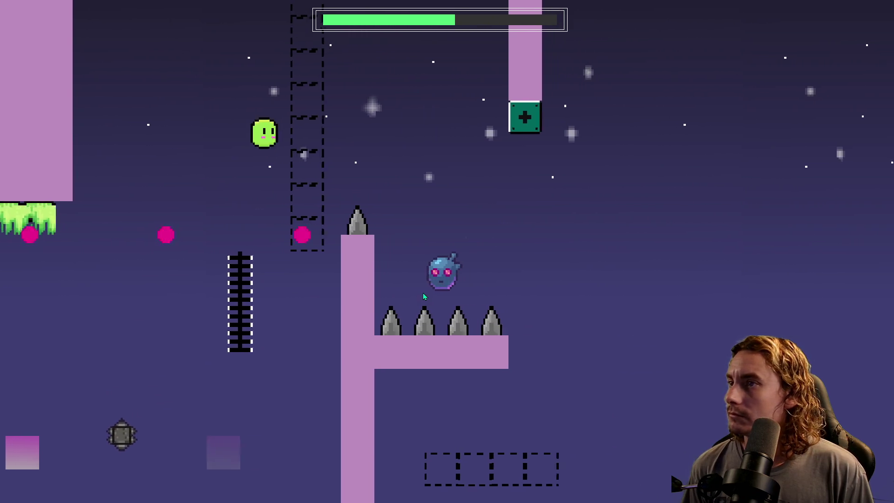
pyautogui.press('space')
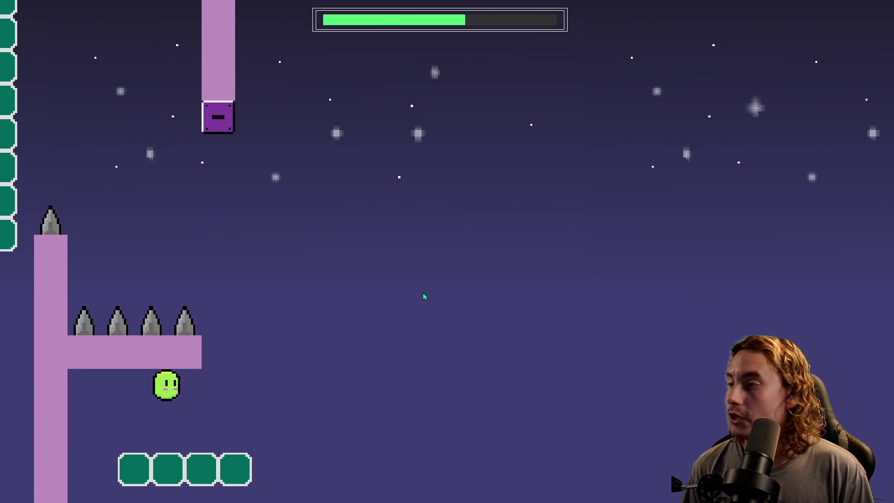
pyautogui.press('space')
pyautogui.press('space')
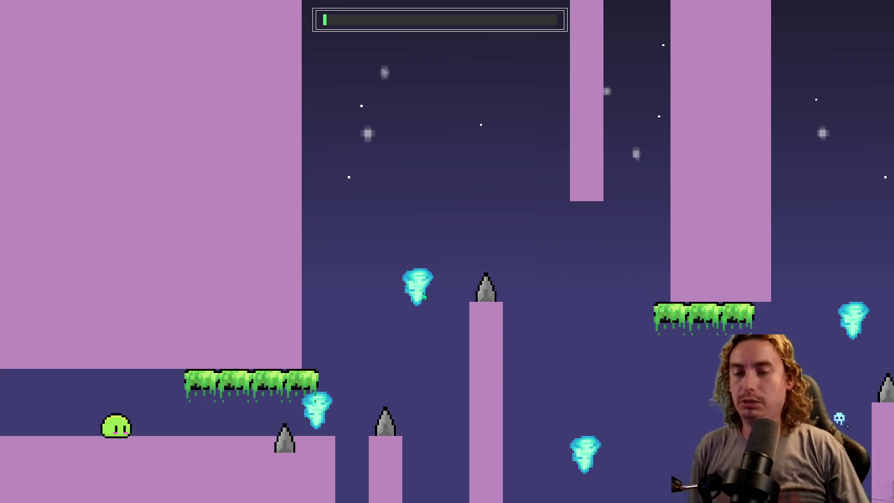
# Step: Run the slime right, clear the spikes, grab the green orb and rise between pillars
pyautogui.press('Right')
pyautogui.press('space')
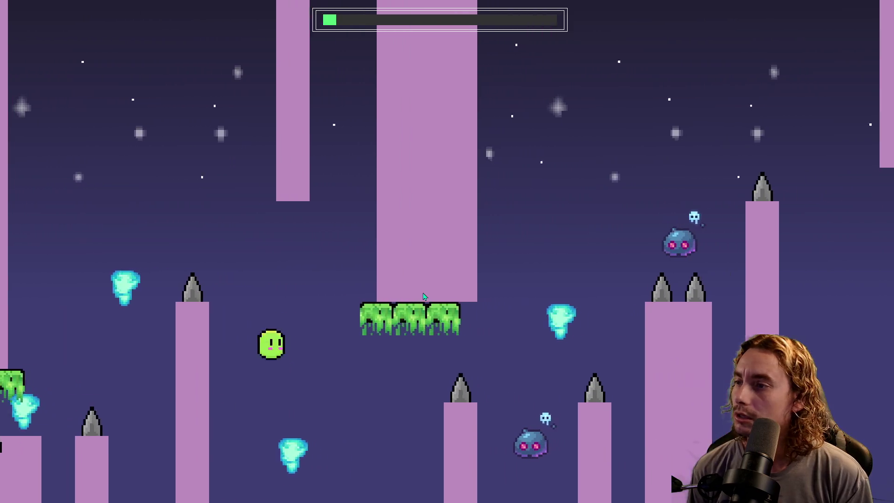
pyautogui.press('space')
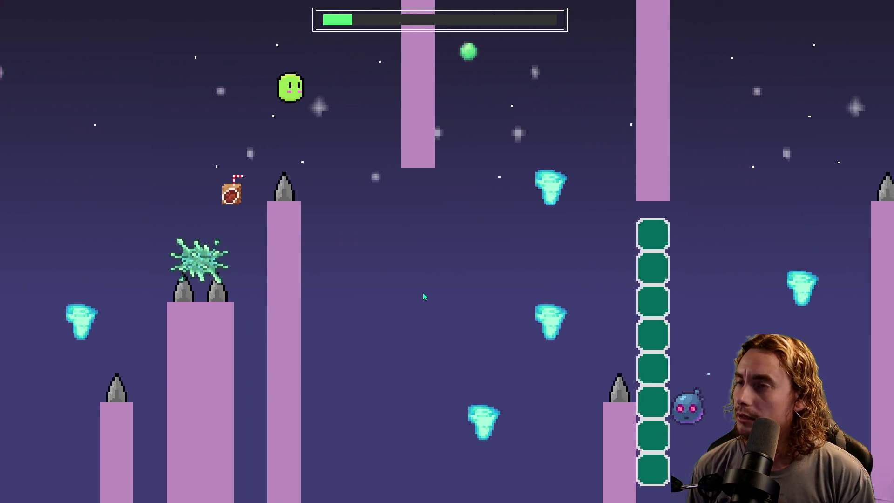
pyautogui.press('space')
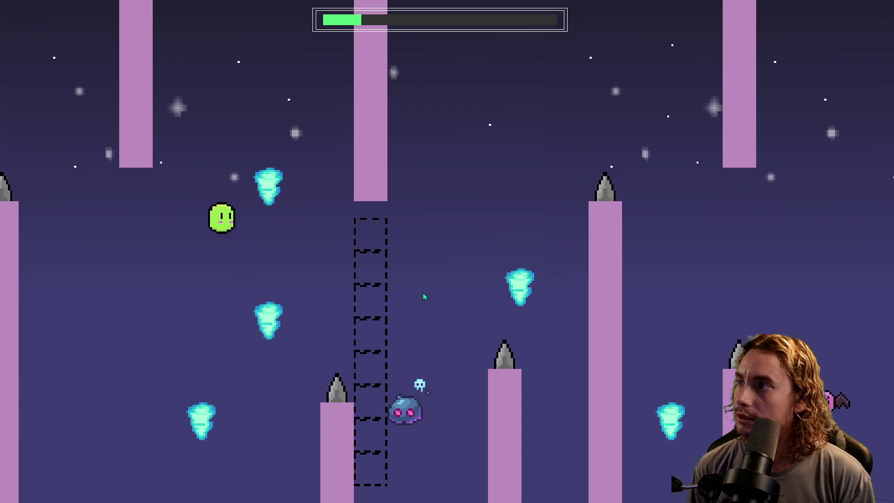
pyautogui.press('space')
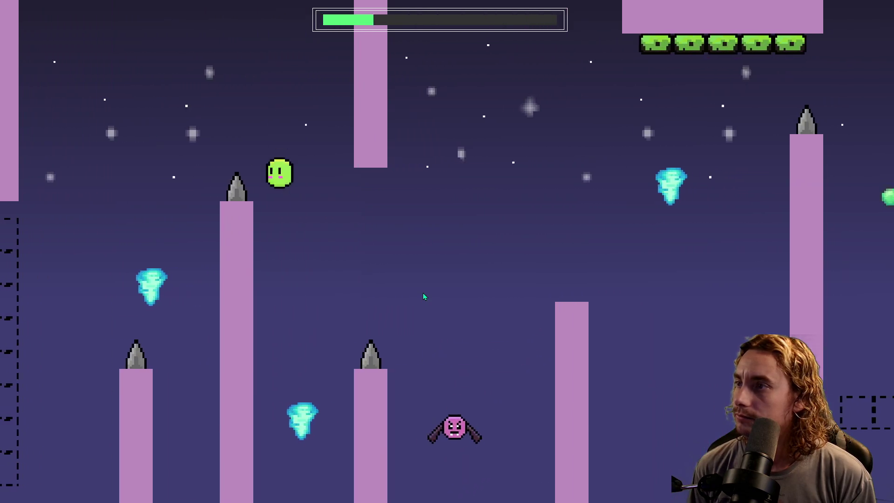
pyautogui.press('space')
pyautogui.press('space')
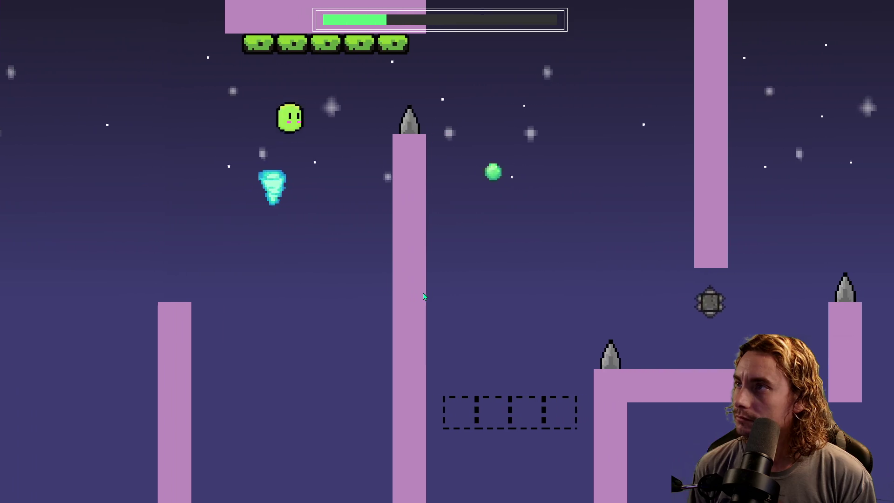
pyautogui.press('space')
pyautogui.press('space')
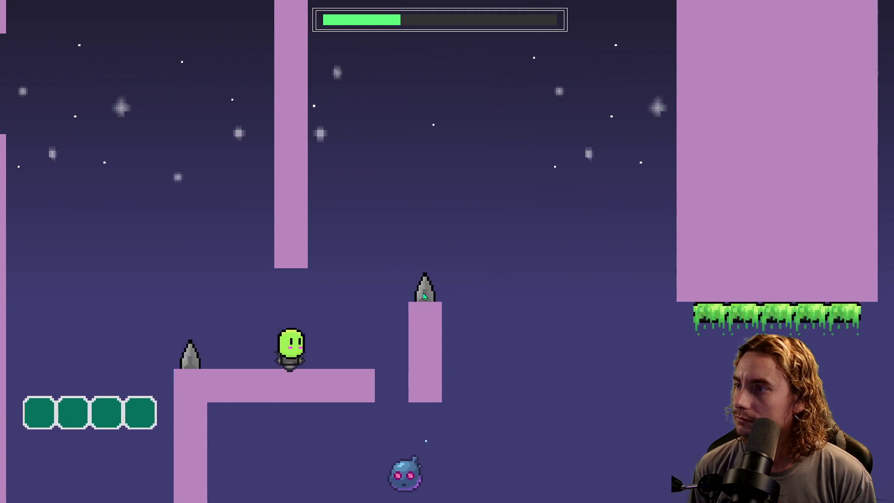
# Step: After respawning, climb the blob over the spikes to the top and along the grass ceiling
pyautogui.press('space')
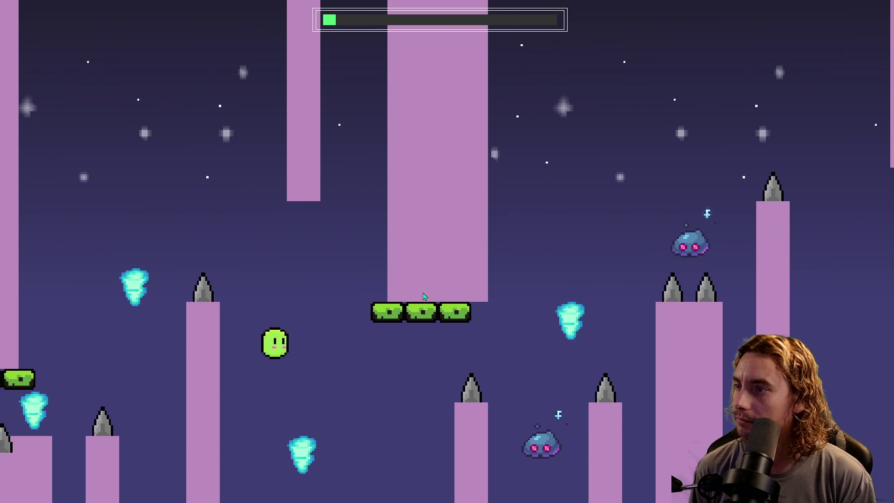
pyautogui.press('space')
pyautogui.press('space')
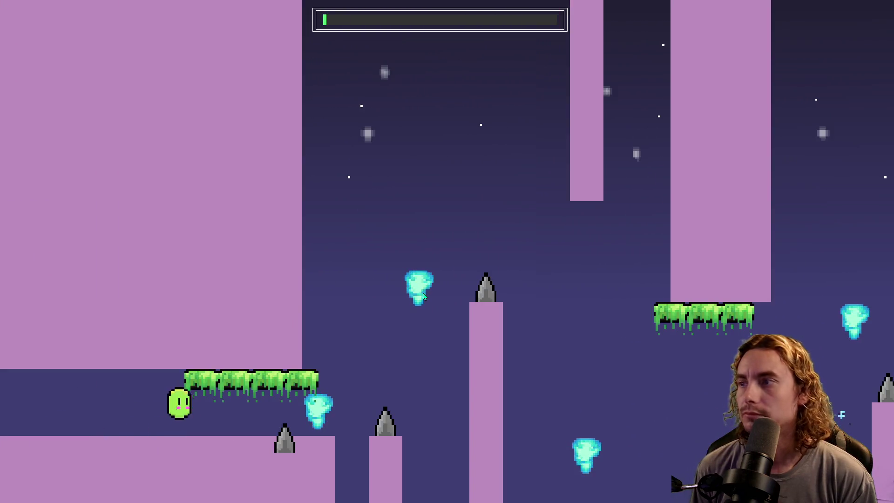
pyautogui.press('space')
pyautogui.press('space')
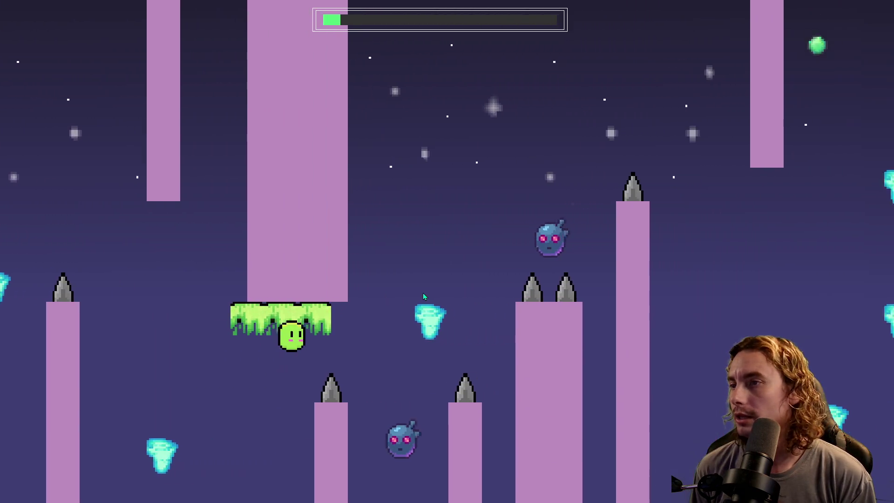
pyautogui.press('space')
pyautogui.press('space')
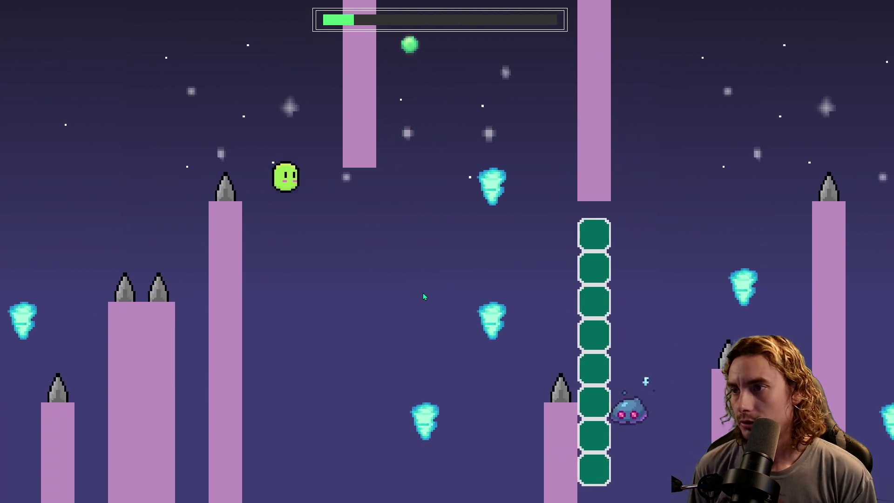
pyautogui.press('space')
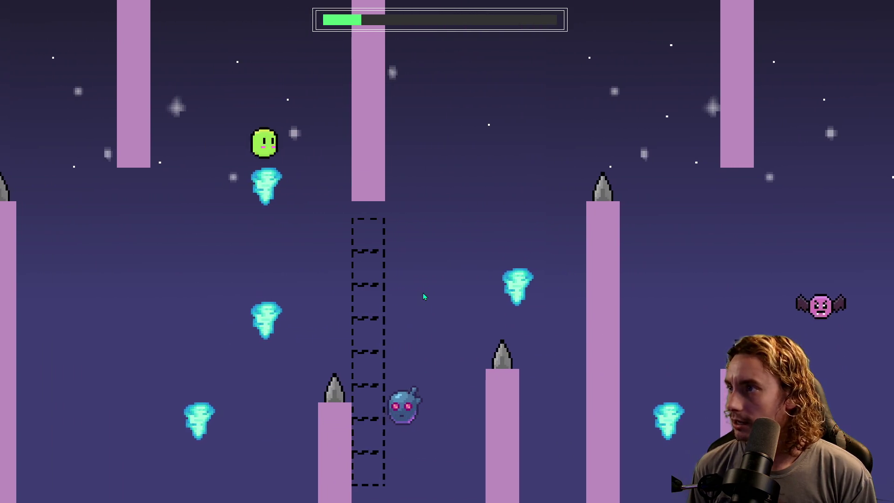
pyautogui.press('space')
pyautogui.press('space')
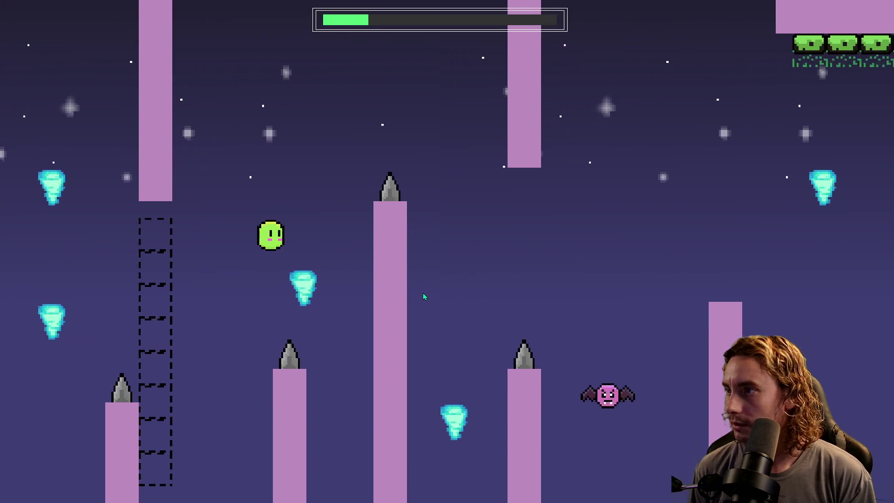
pyautogui.press('space')
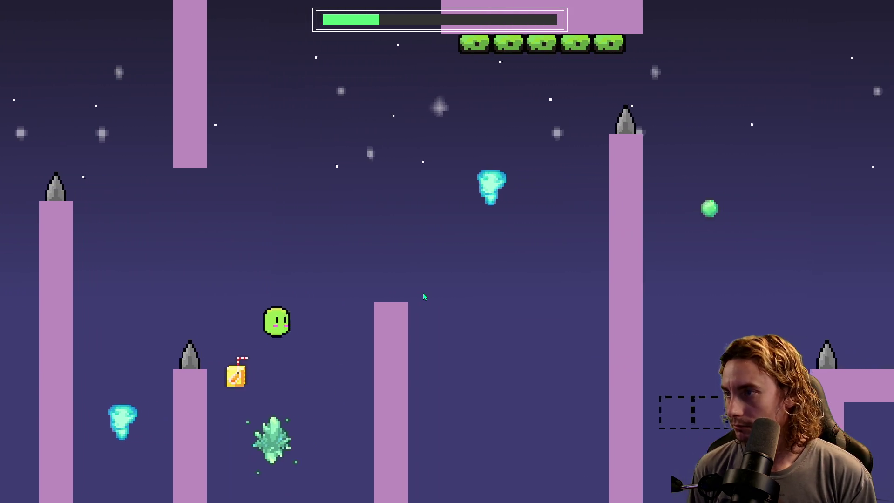
pyautogui.press('space')
pyautogui.press('space')
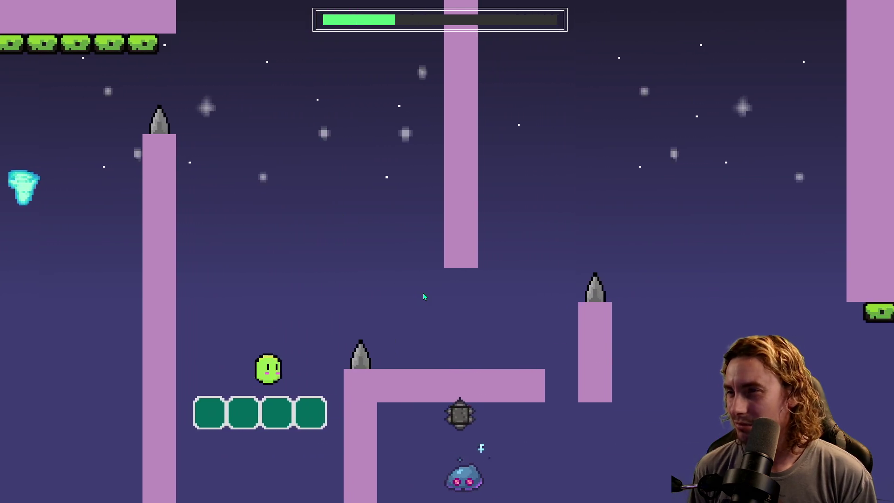
pyautogui.press('space')
pyautogui.press('space')
pyautogui.press('space')
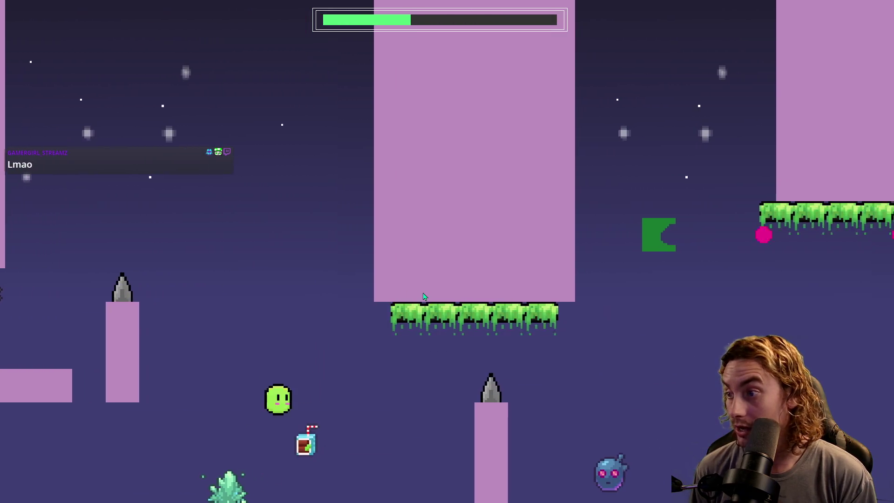
pyautogui.press('space')
pyautogui.press('space')
pyautogui.press('space')
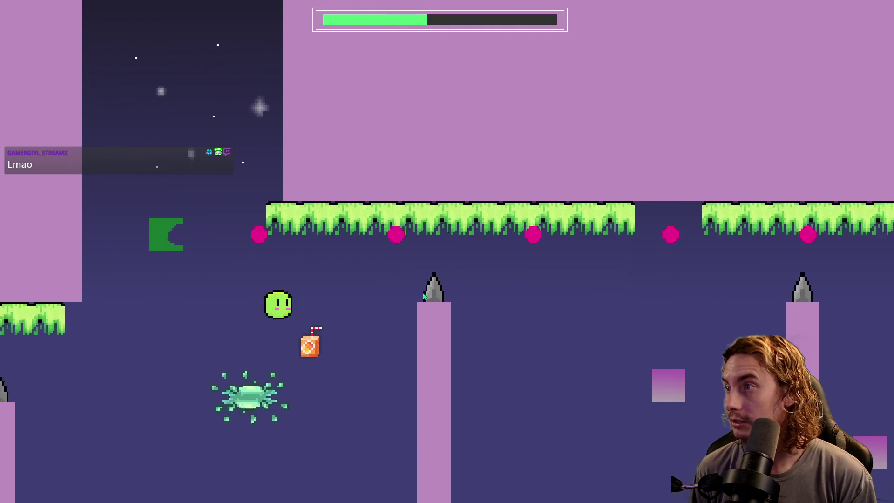
pyautogui.press('space')
pyautogui.press('space')
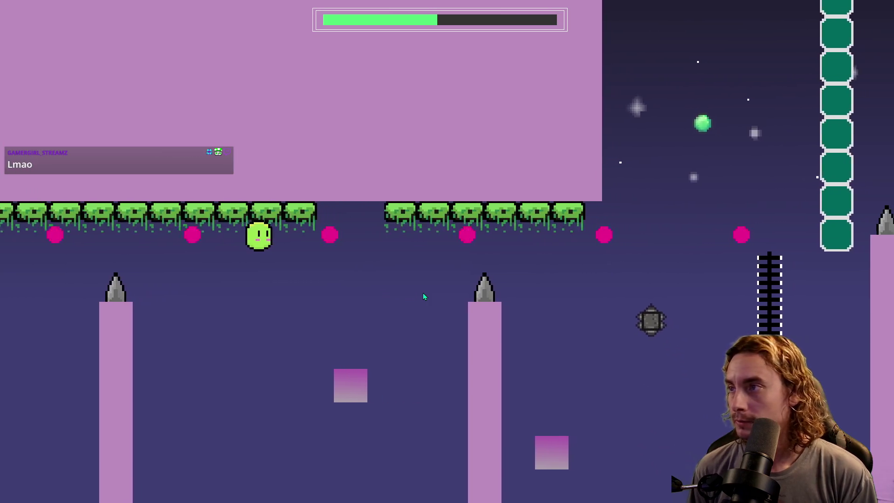
# Step: Drop off and re-cling to the grass ceiling, then fall to the ladder
pyautogui.press('space')
pyautogui.press('space')
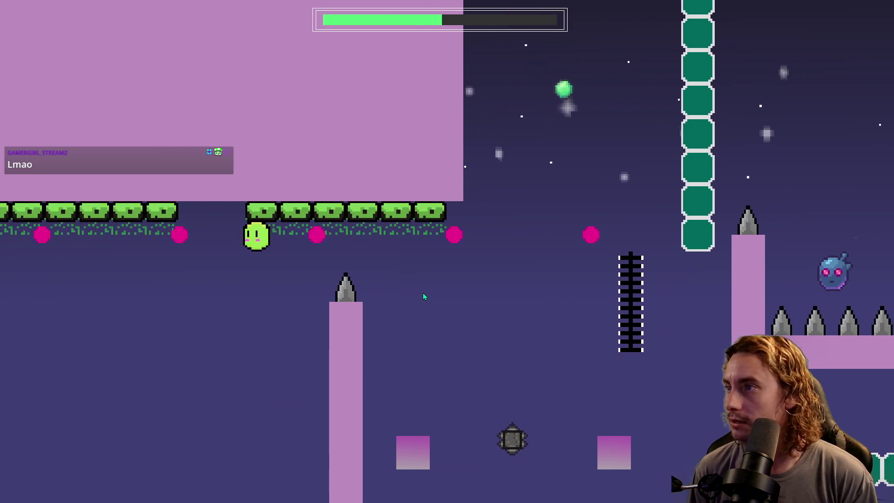
pyautogui.press('space')
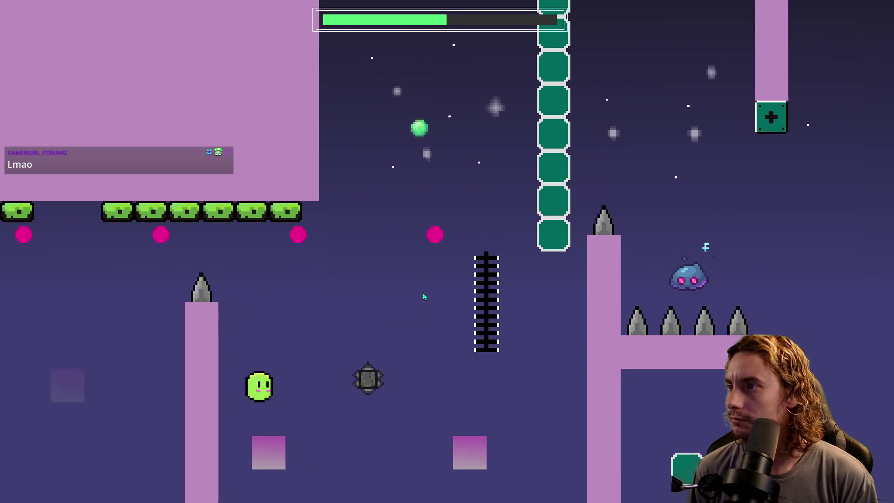
pyautogui.press('space')
pyautogui.press('space')
pyautogui.press('space')
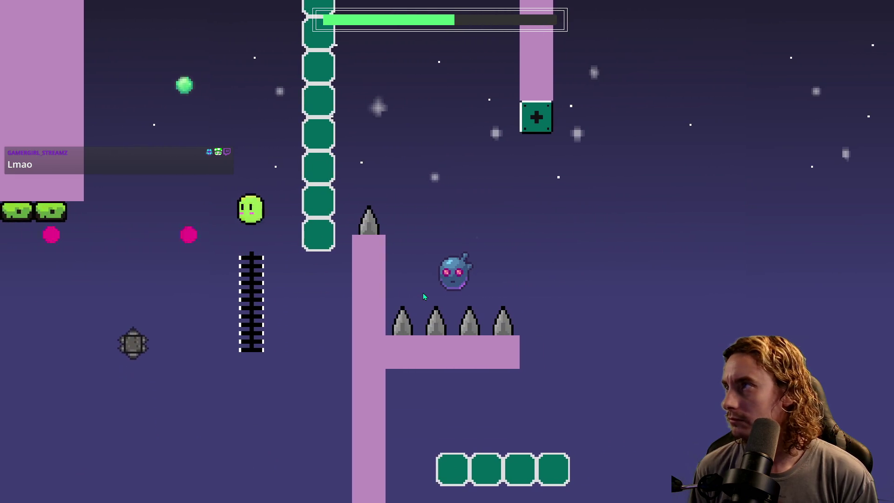
pyautogui.press('space')
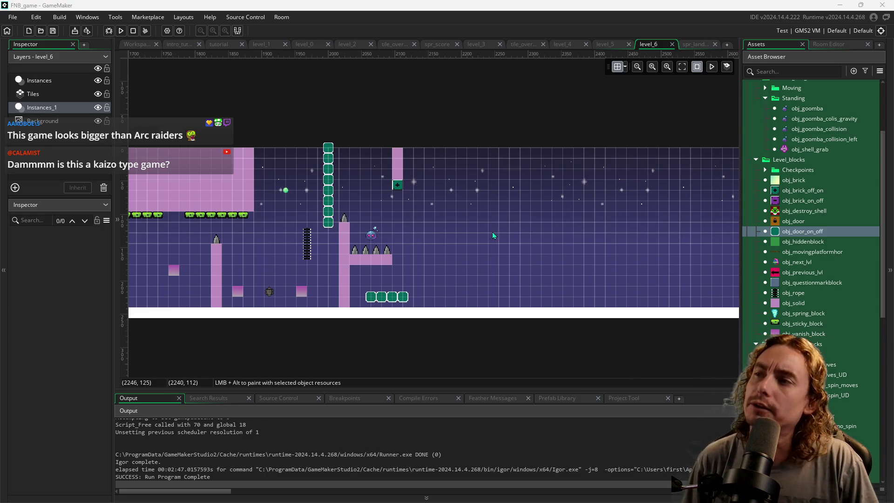
# Step: Place an obj_solid block in the empty stretch right of the spiked pillar section
pyautogui.moveTo(493, 232); pyautogui.dragTo(446, 240)
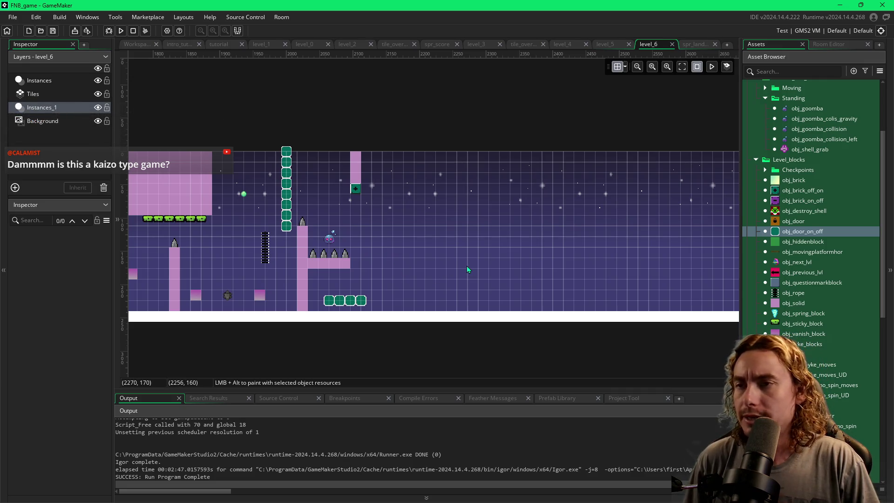
pyautogui.click(776, 303)
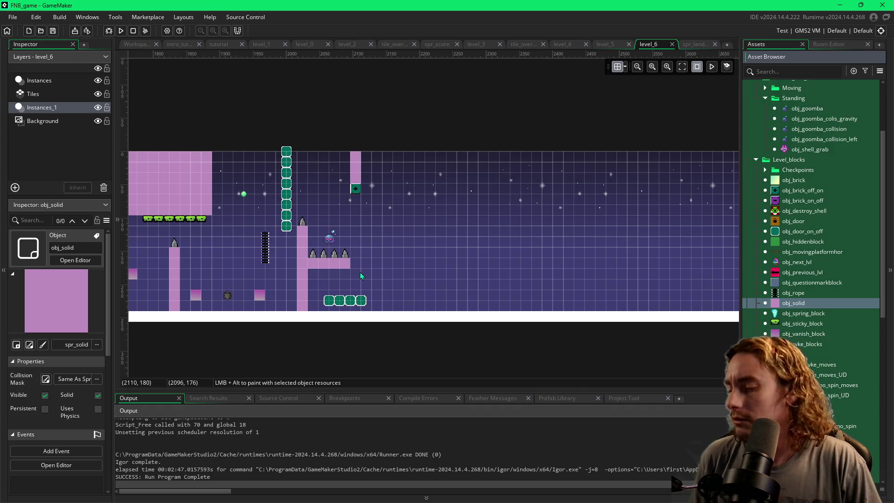
pyautogui.keyDown('alt'); pyautogui.click(421, 275); pyautogui.keyUp('alt')
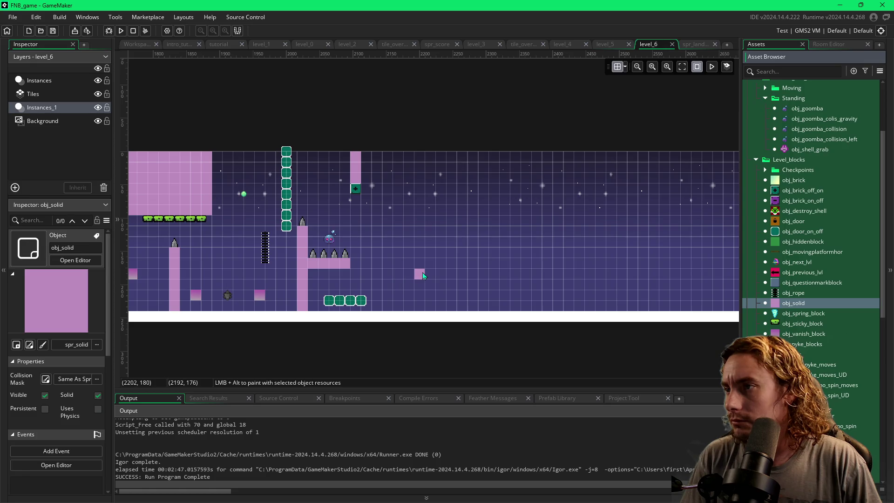
pyautogui.click(775, 314)
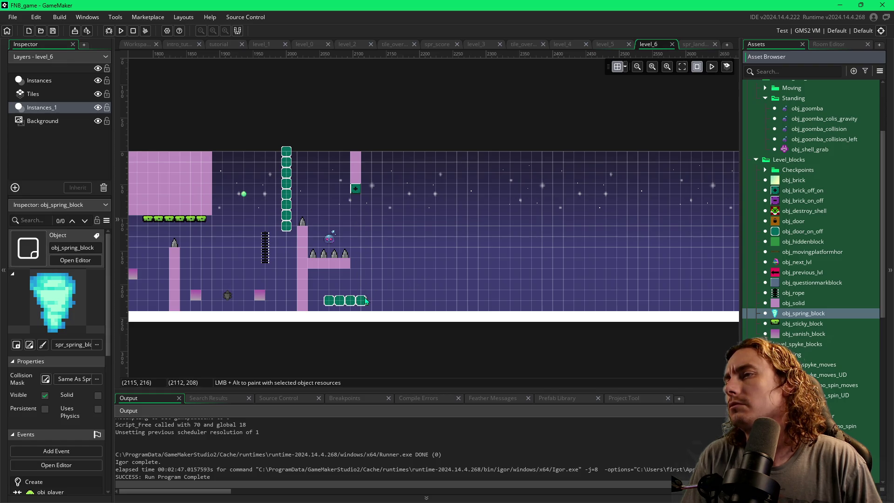
# Step: Place two adjacent on/off door blocks, one cell lower, in the new stretch
pyautogui.click(801, 232)
pyautogui.keyDown('alt'); pyautogui.click(414, 260); pyautogui.keyUp('alt')
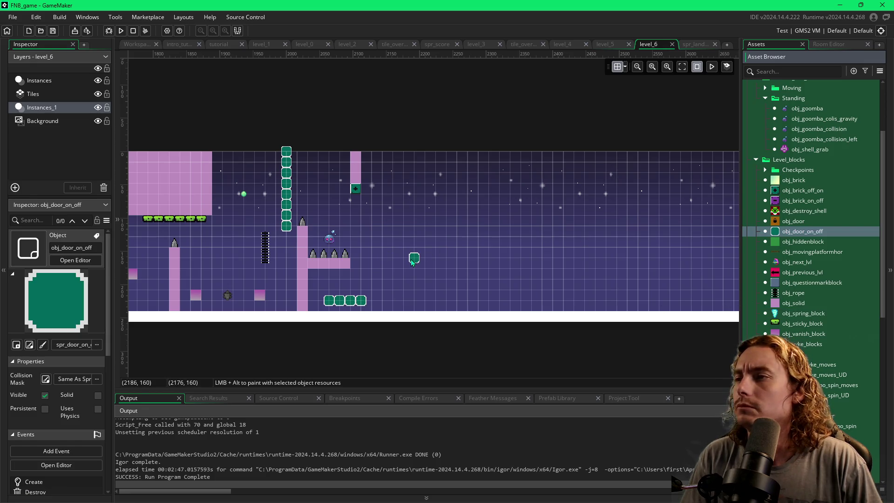
pyautogui.moveTo(414, 259); pyautogui.dragTo(414, 269)
pyautogui.keyDown('alt'); pyautogui.click(424, 268); pyautogui.keyUp('alt')
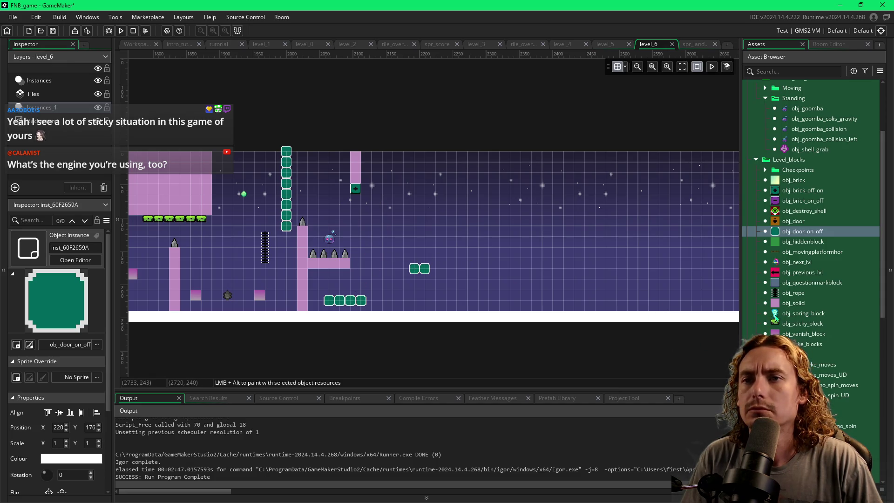
# Step: Add two spring blocks, one above the door blocks and one lower right
pyautogui.click(791, 313)
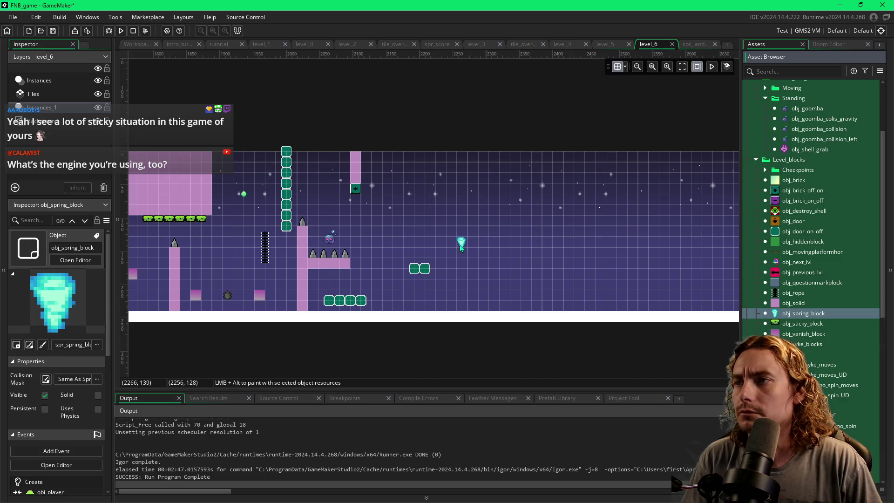
pyautogui.click(459, 245)
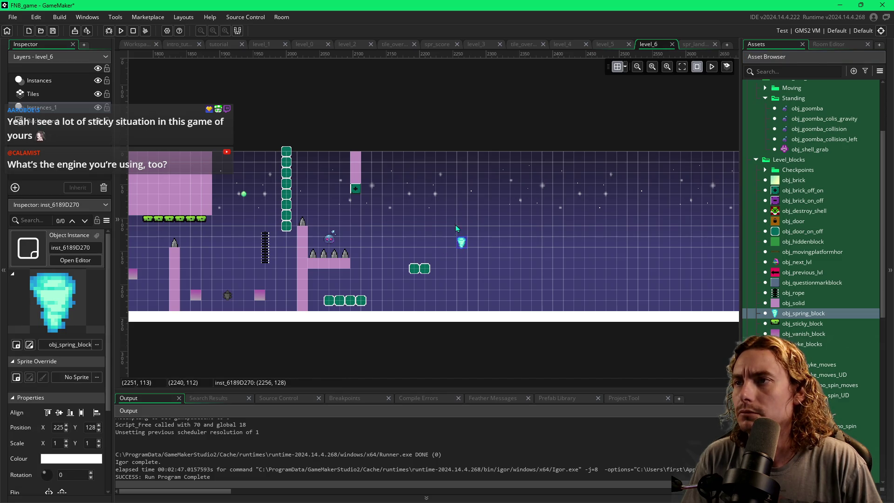
pyautogui.click(503, 294)
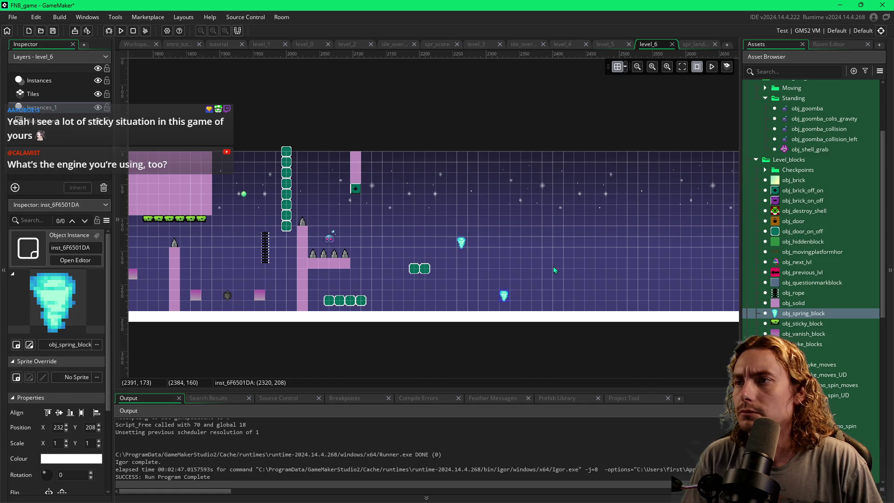
# Step: Stretch a new solid block into a tall floor-reaching pillar at X 2288 topped with an obj_deathtrigger spike
pyautogui.moveTo(793, 303); pyautogui.dragTo(476, 256)
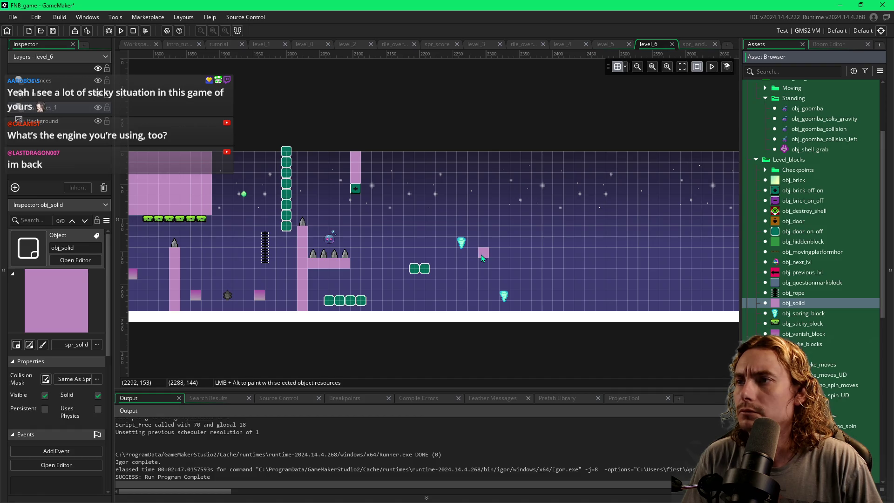
pyautogui.click(481, 255)
pyautogui.moveTo(482, 258); pyautogui.dragTo(481, 311)
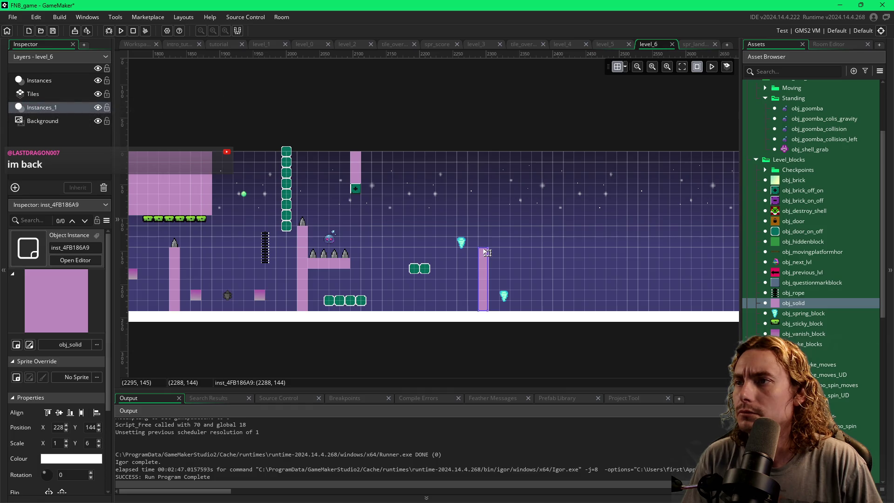
pyautogui.moveTo(482, 248); pyautogui.dragTo(482, 226)
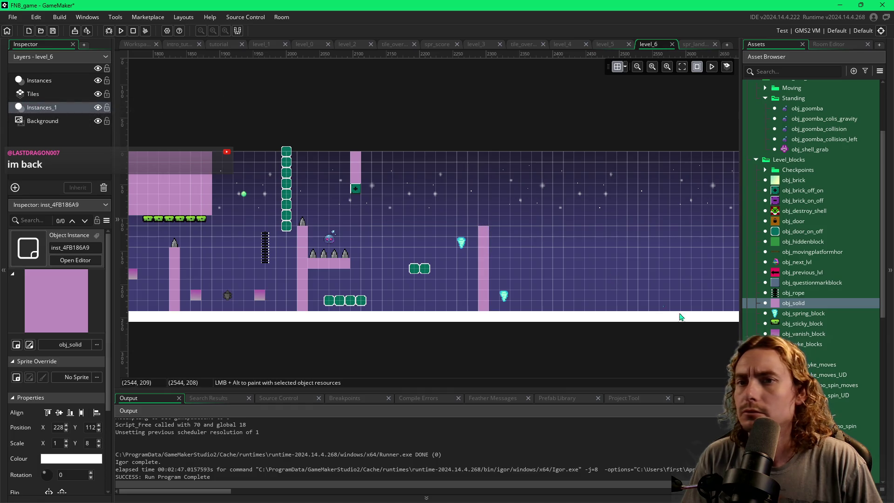
pyautogui.moveTo(838, 426)
pyautogui.mouseDown()
pyautogui.moveTo(472, 222)
pyautogui.moveTo(483, 223)
pyautogui.mouseUp()
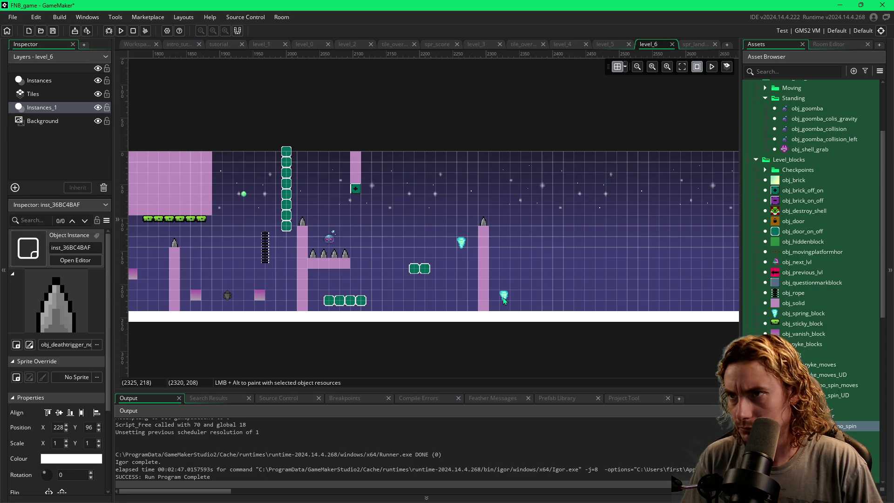
# Step: Nudge the lower spring block slightly to the right beside the spiked pillar
pyautogui.hscroll(5, 595, 290)
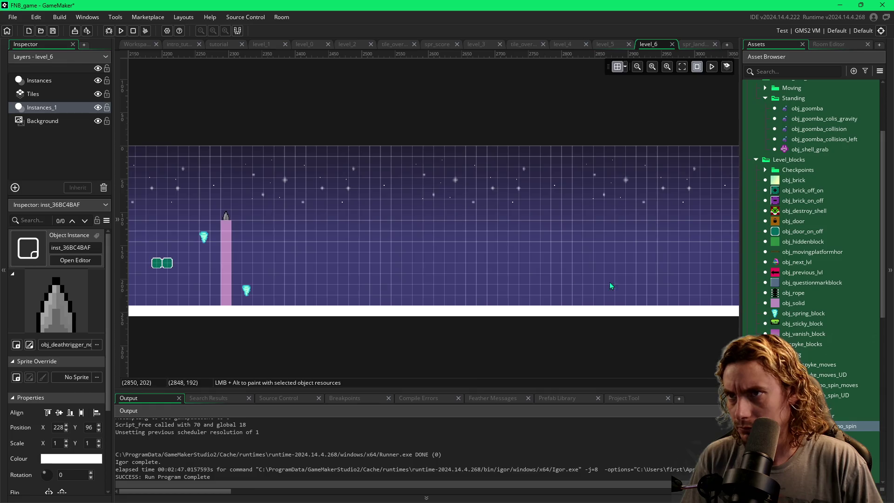
pyautogui.hscroll(-4, 512, 285)
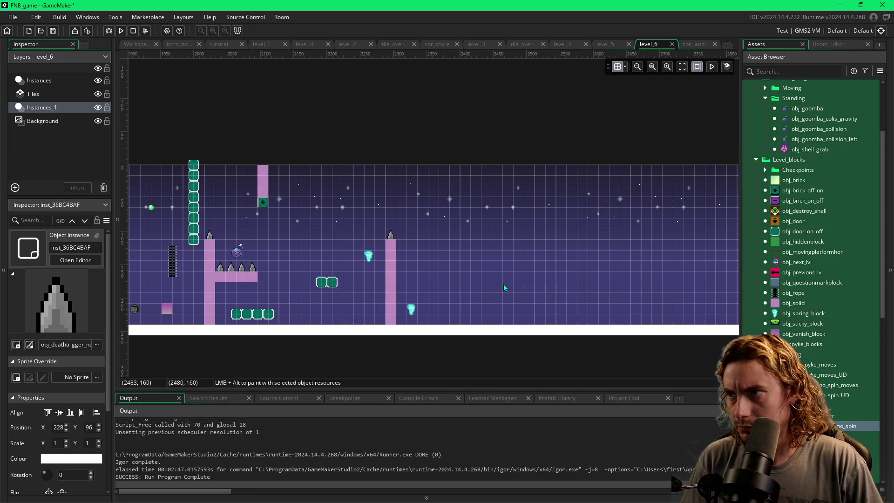
pyautogui.moveTo(408, 304); pyautogui.dragTo(429, 306)
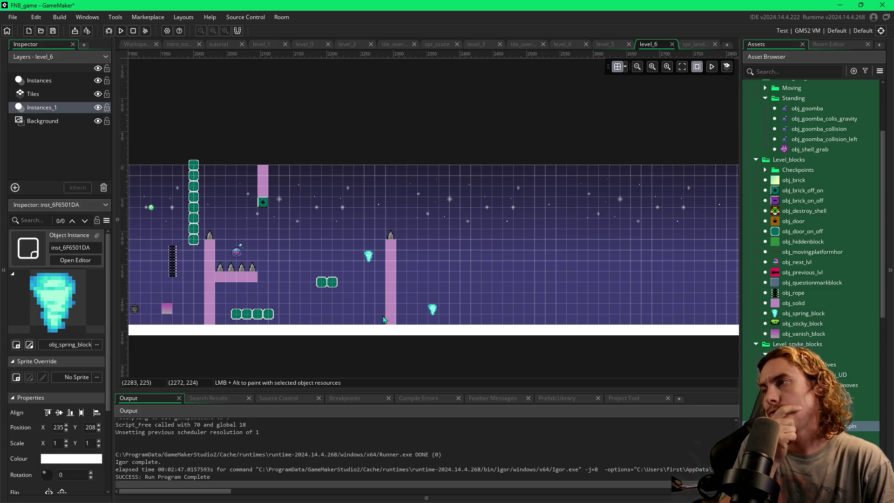
# Step: Place obj_shooting_up on the floor between the teal blocks and spiked pillar, then run the game
pyautogui.hscroll(-5, 384, 320)
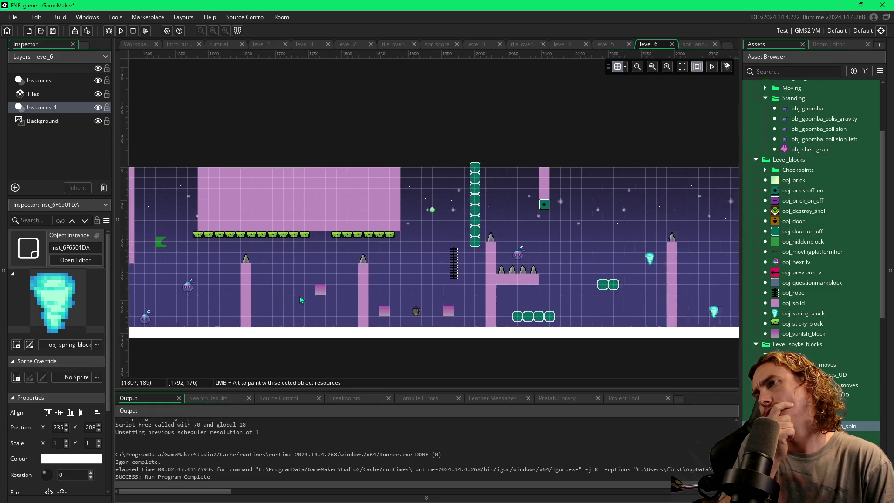
pyautogui.hscroll(2, 317, 299)
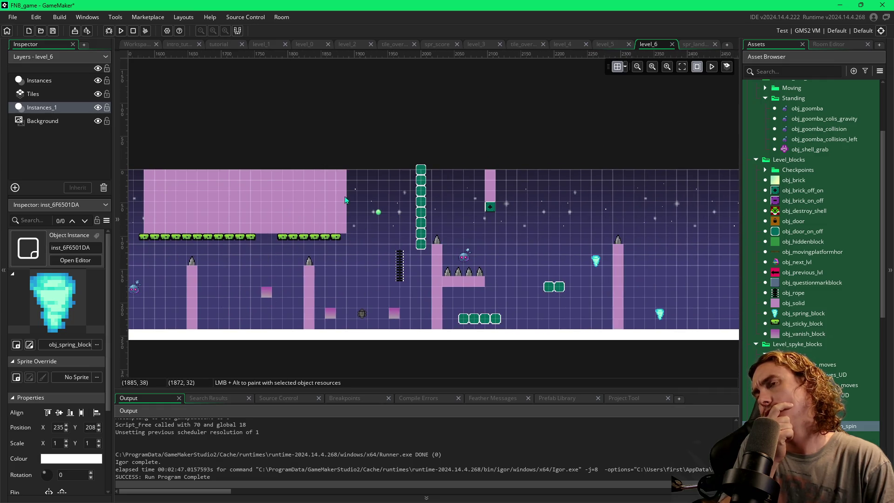
pyautogui.hscroll(4, 336, 258)
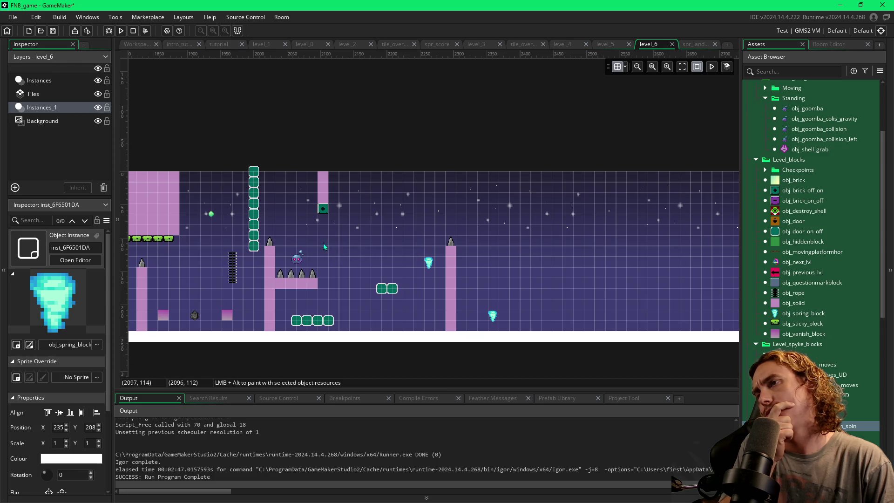
pyautogui.scroll(-2, 812, 210)
pyautogui.scroll(-6, 812, 209)
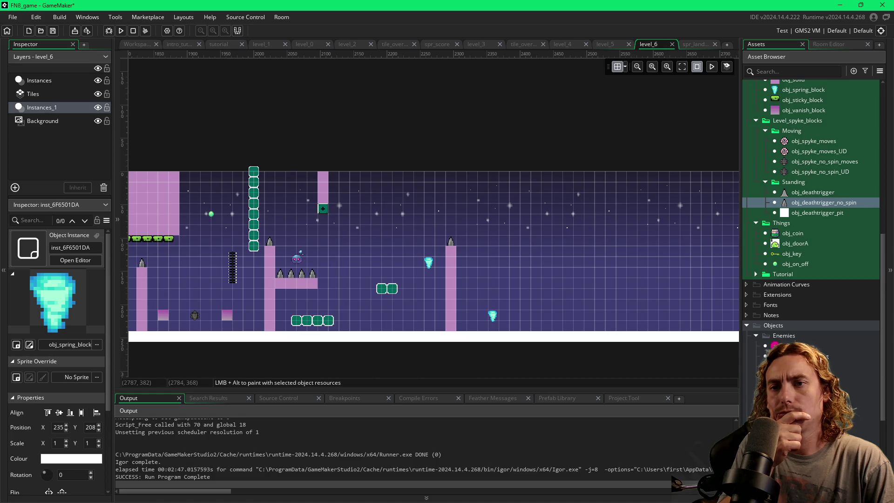
pyautogui.click(833, 428)
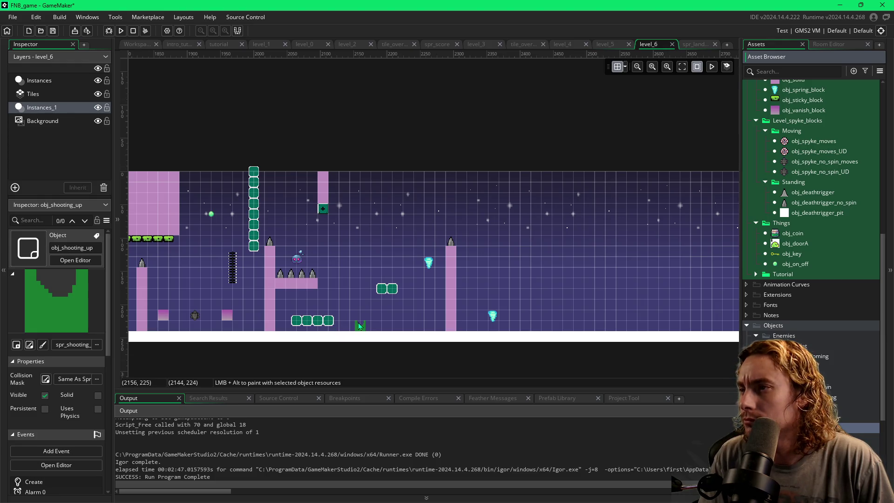
pyautogui.click(358, 319)
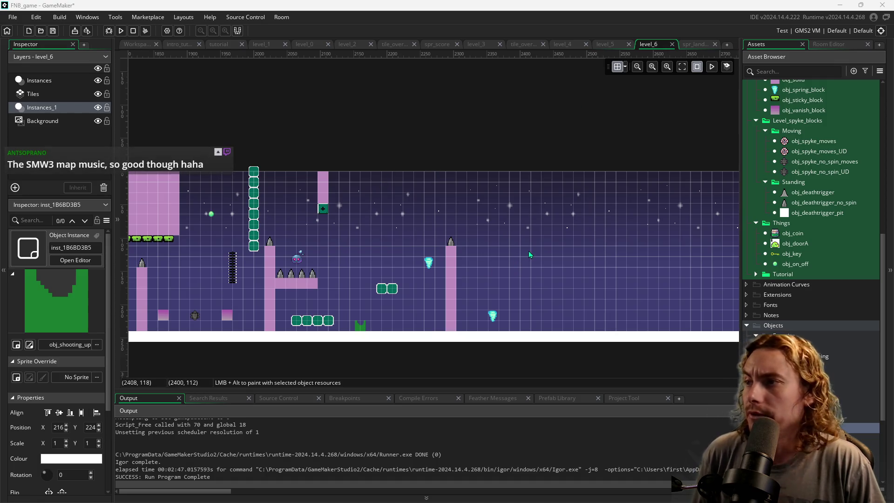
pyautogui.press('F5')
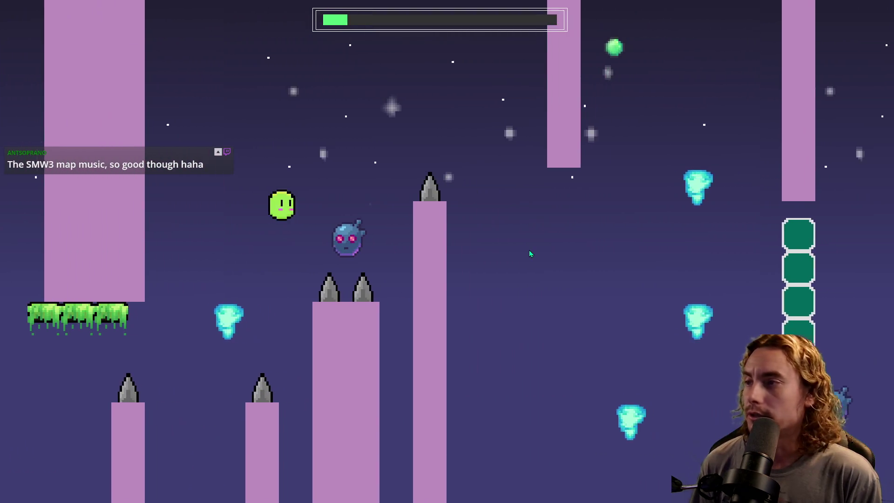
# Step: Flip gravity with space to play level_6 past the pillars, ladder and blocks to the new spring blocks
pyautogui.press('space')
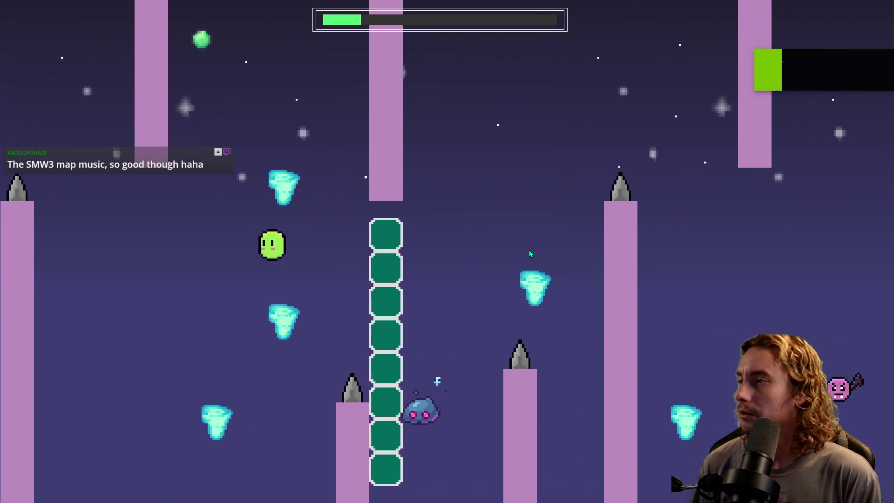
pyautogui.press('space')
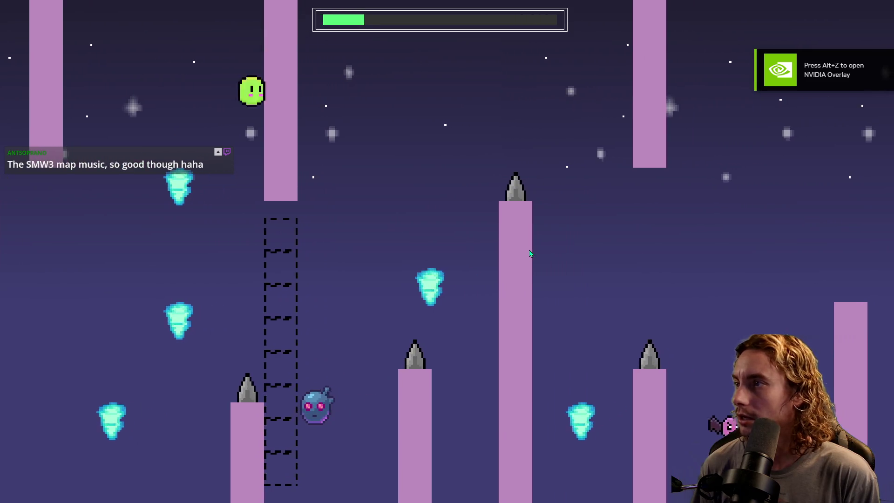
pyautogui.press('space')
pyautogui.press('space')
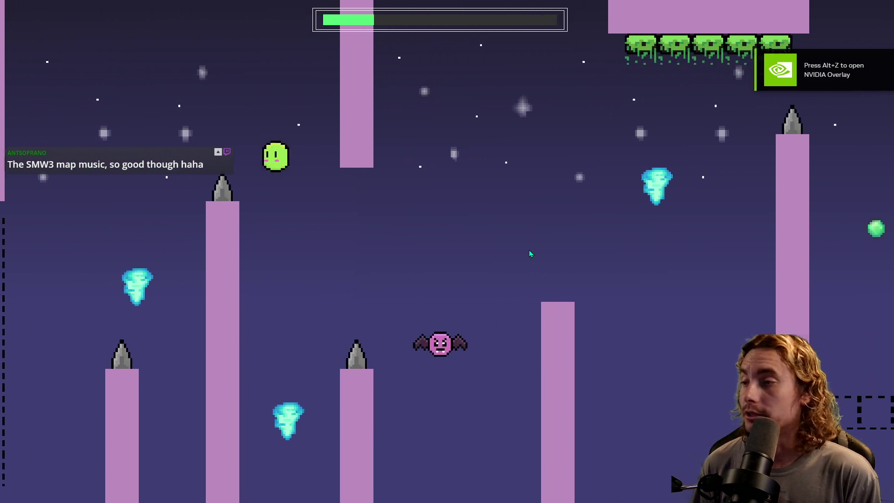
pyautogui.press('space')
pyautogui.press('space')
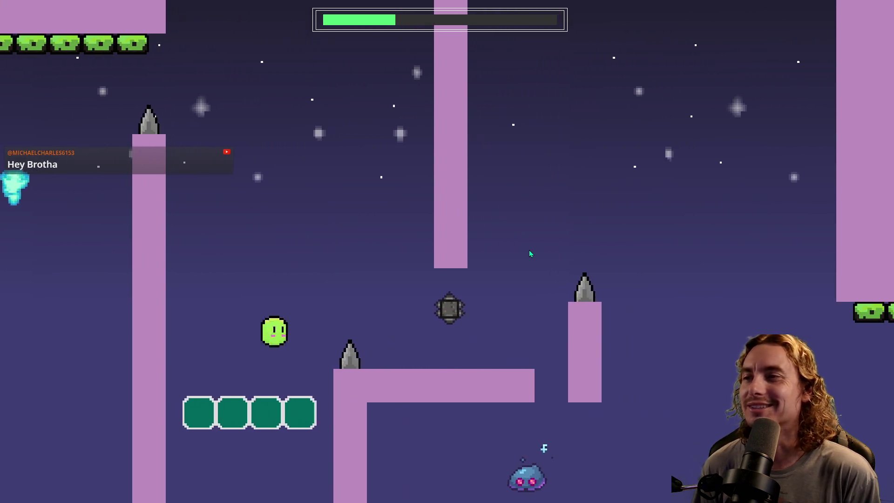
pyautogui.press('space')
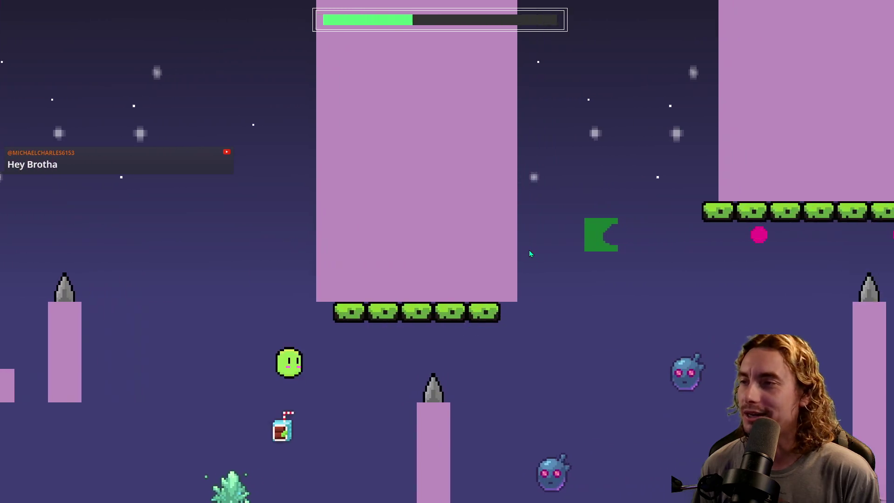
pyautogui.press('space')
pyautogui.press('space')
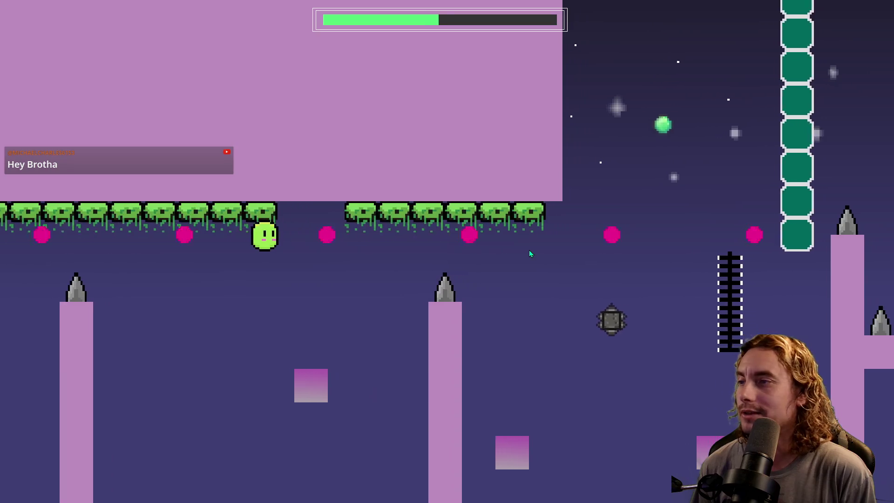
pyautogui.press('space')
pyautogui.press('space')
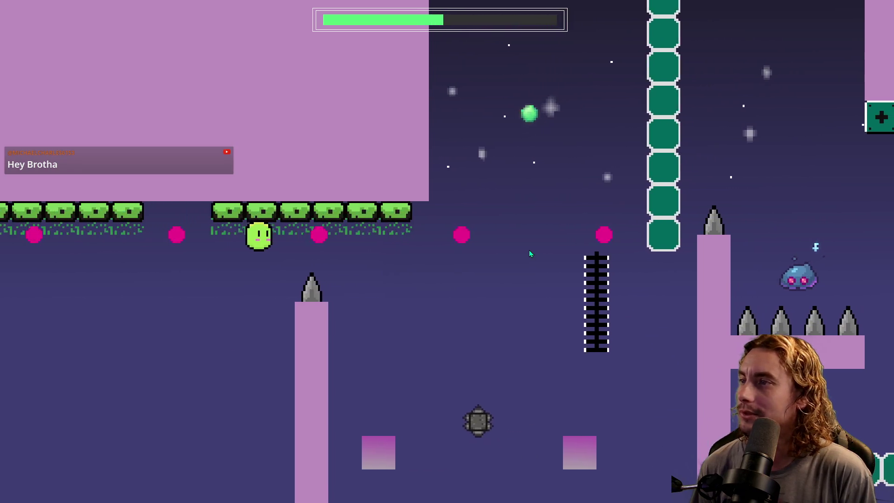
pyautogui.press('space')
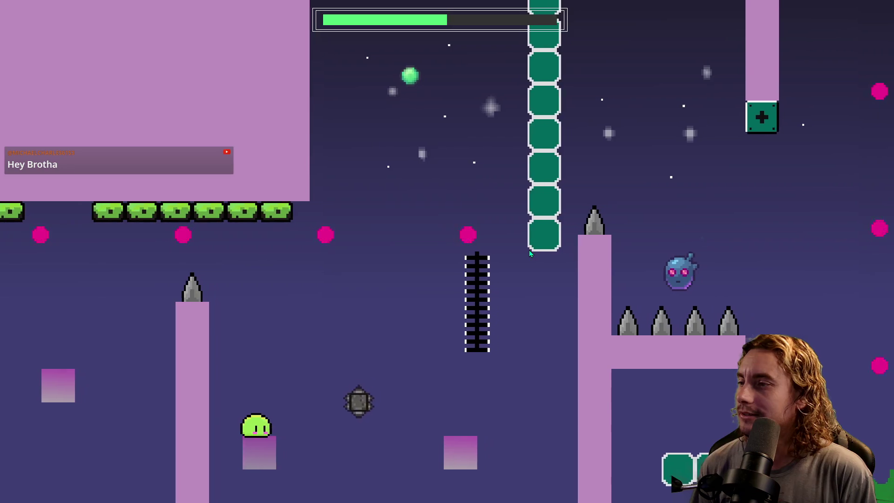
pyautogui.press('space')
pyautogui.press('space')
pyautogui.press('space')
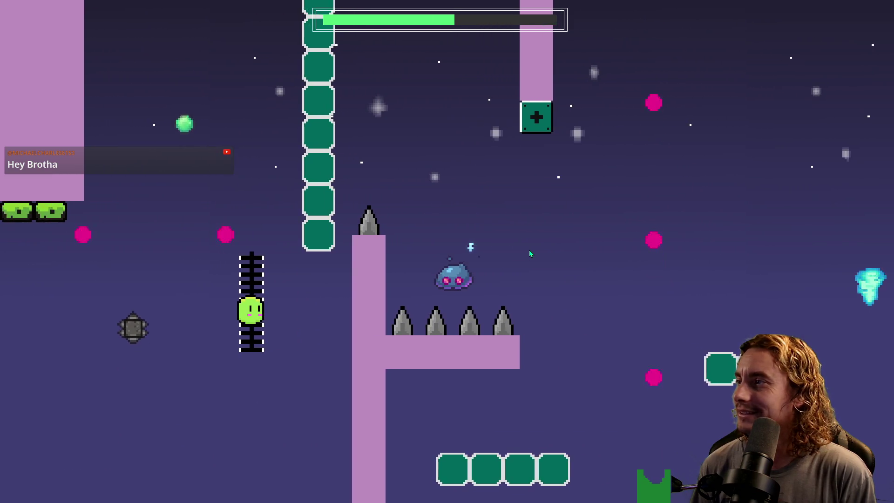
pyautogui.press('space')
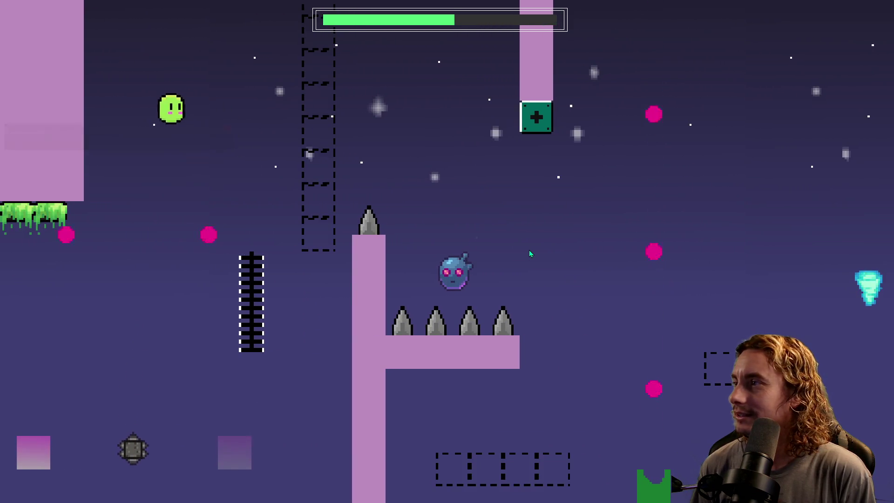
pyautogui.press('space')
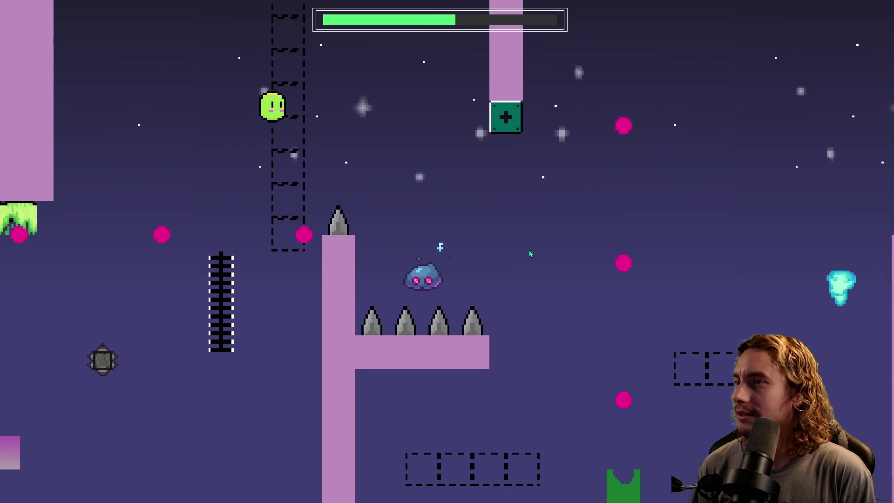
pyautogui.press('space')
pyautogui.press('space')
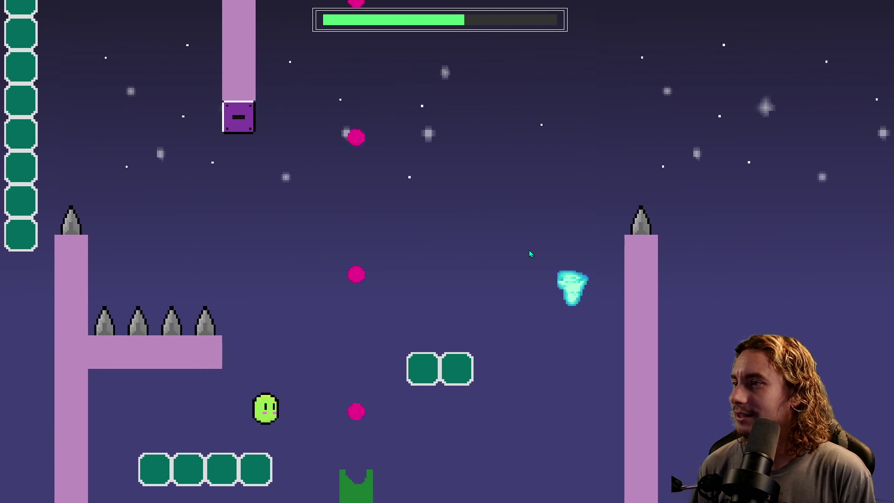
pyautogui.press('space')
pyautogui.press('space')
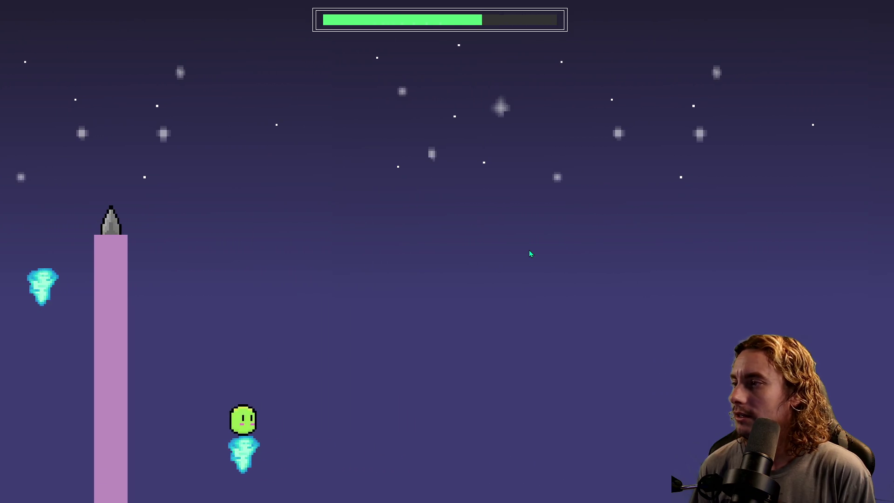
pyautogui.press('space')
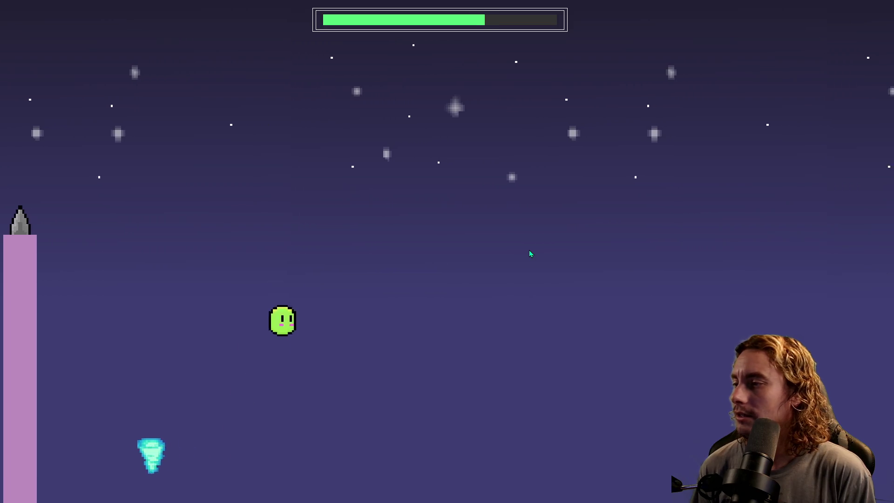
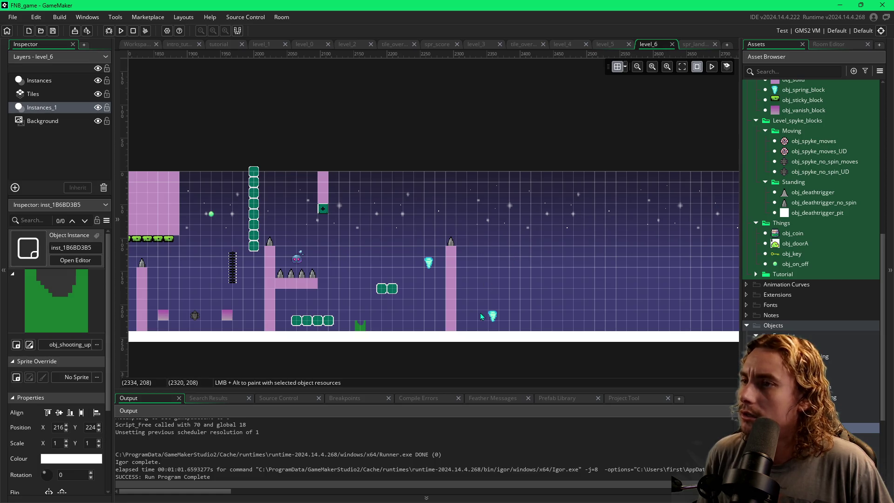
# Step: Paint a row of on/off platform blocks to the right of the middle pillar
pyautogui.click(493, 317)
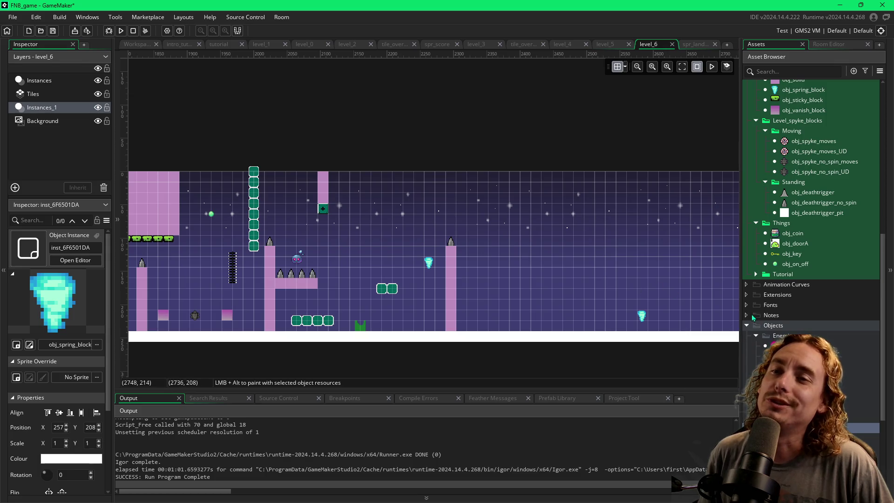
pyautogui.scroll(5, 764, 307)
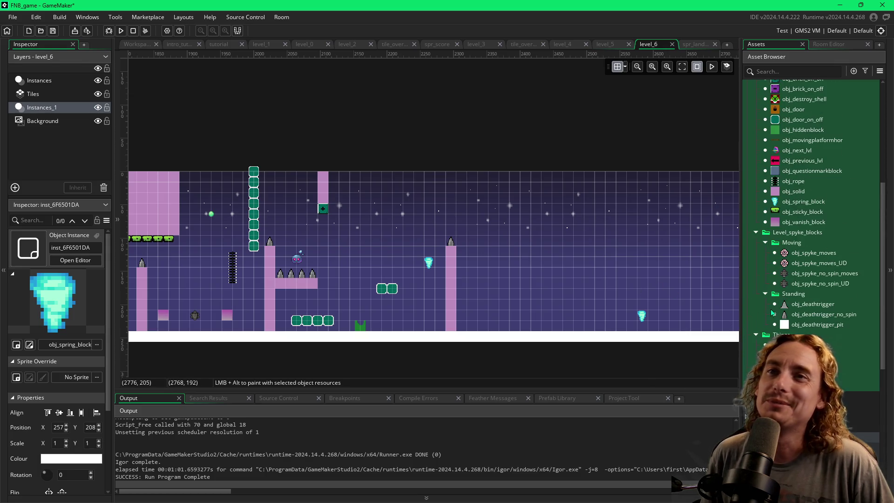
pyautogui.scroll(1, 793, 173)
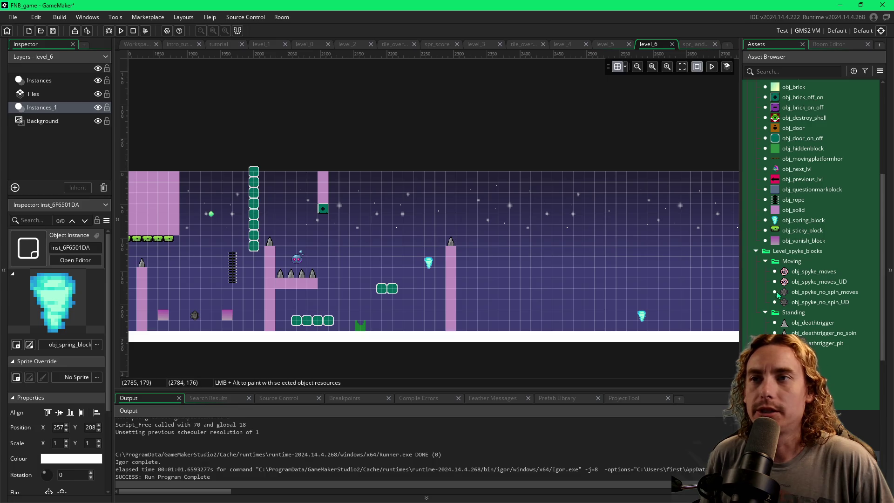
pyautogui.click(797, 139)
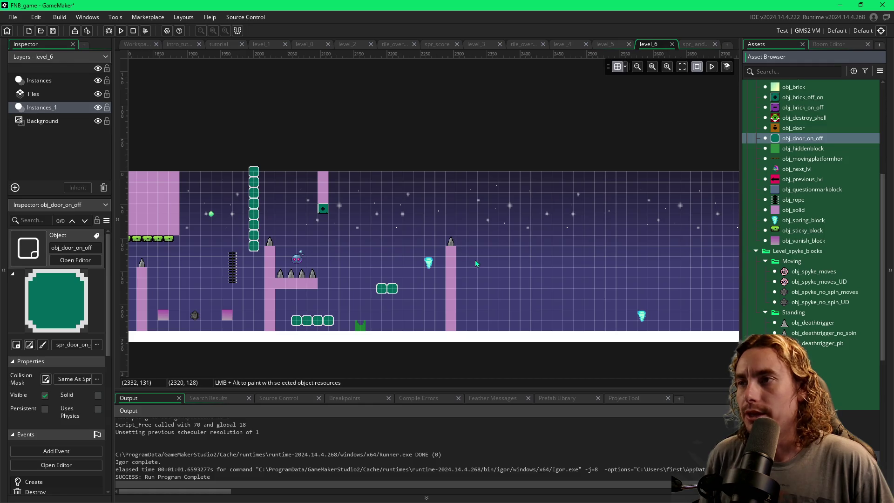
pyautogui.keyDown('alt'); pyautogui.click(467, 289); pyautogui.keyUp('alt')
pyautogui.click(467, 289)
pyautogui.moveTo(475, 289)
pyautogui.mouseDown()
pyautogui.moveTo(541, 289)
pyautogui.moveTo(583, 277)
pyautogui.mouseUp()
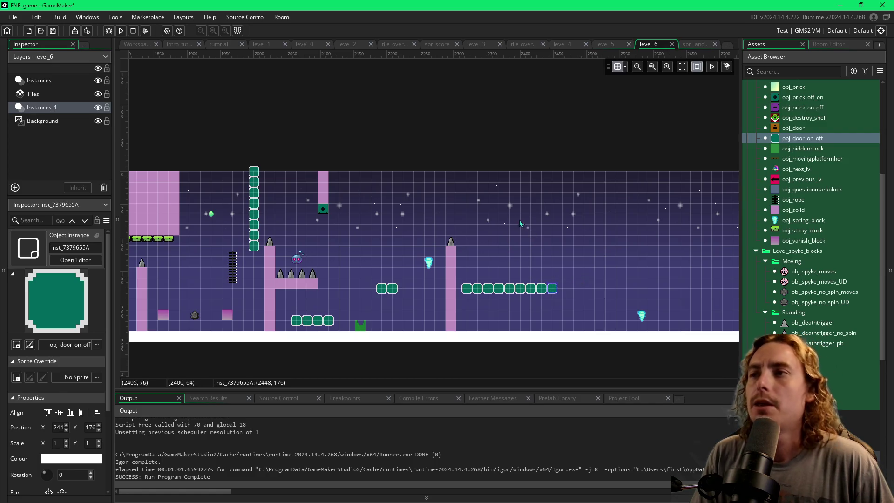
# Step: Place a green on/off orb on top of the new platform row
pyautogui.click(859, 394)
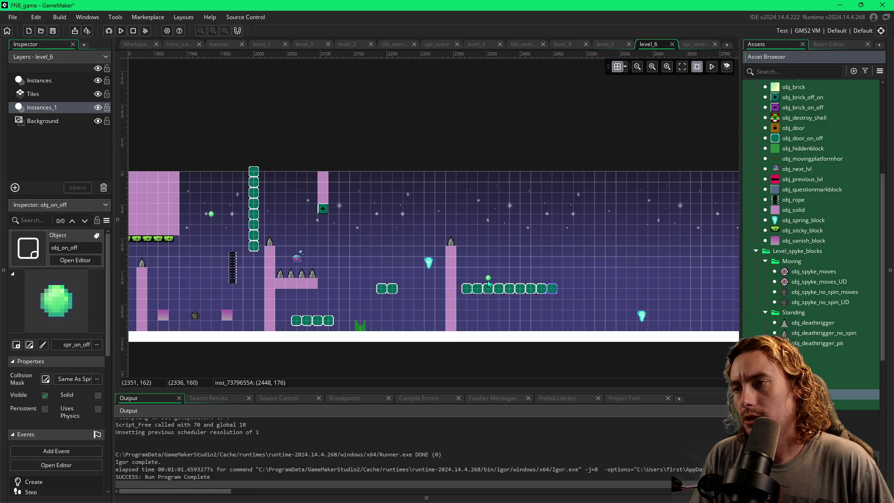
pyautogui.click(489, 283)
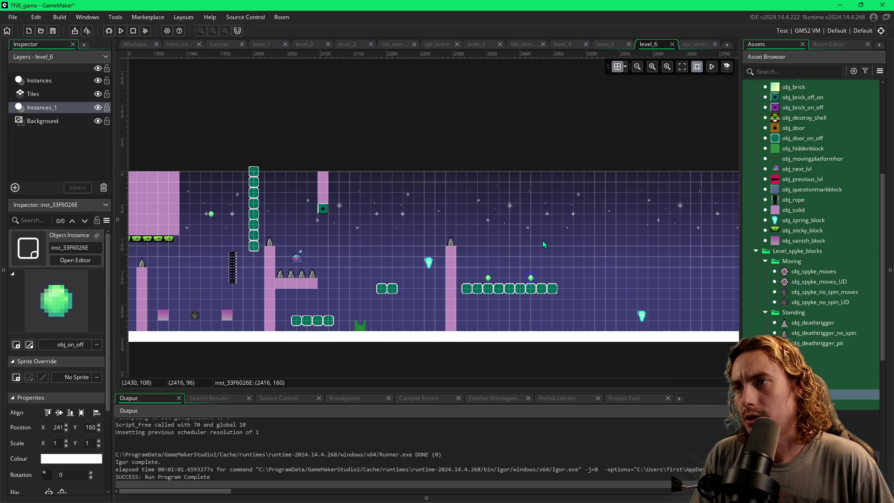
pyautogui.click(792, 210)
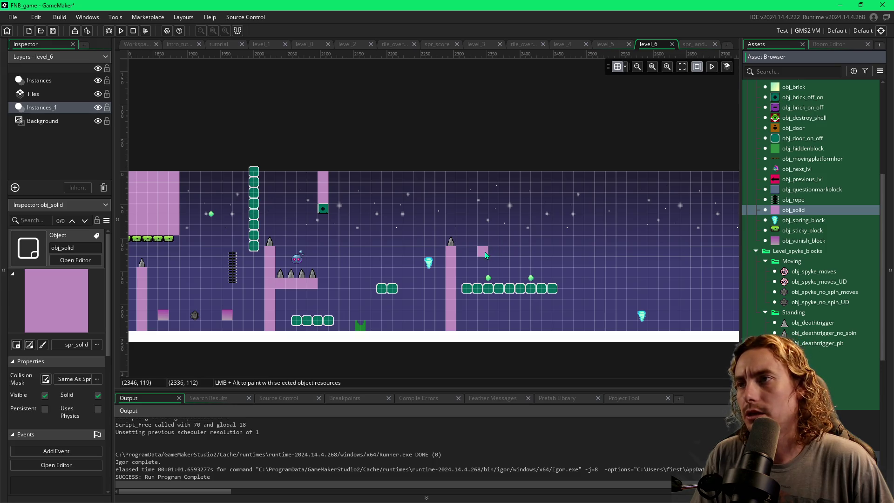
# Step: Paint pink solid blocks above the row, delete the extras, and stretch one into a wide slab
pyautogui.moveTo(487, 255); pyautogui.dragTo(543, 255)
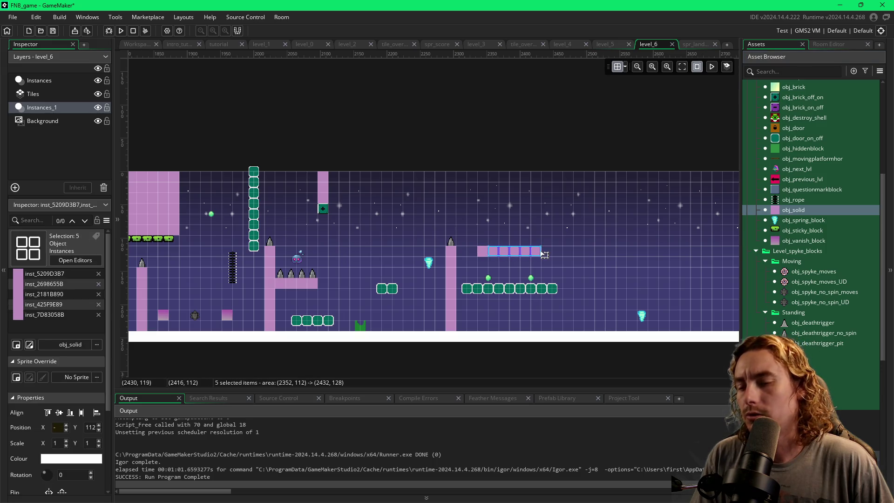
pyautogui.press('Delete')
pyautogui.click(483, 256)
pyautogui.moveTo(490, 252)
pyautogui.mouseDown()
pyautogui.moveTo(538, 252)
pyautogui.moveTo(539, 173)
pyautogui.mouseUp()
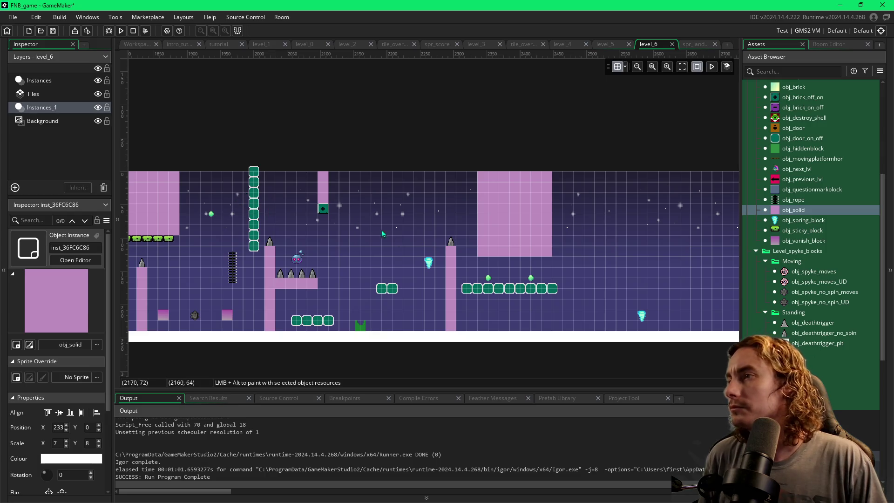
# Step: Check the spring's position, then save and launch a playtest with F5
pyautogui.hscroll(2, 588, 249)
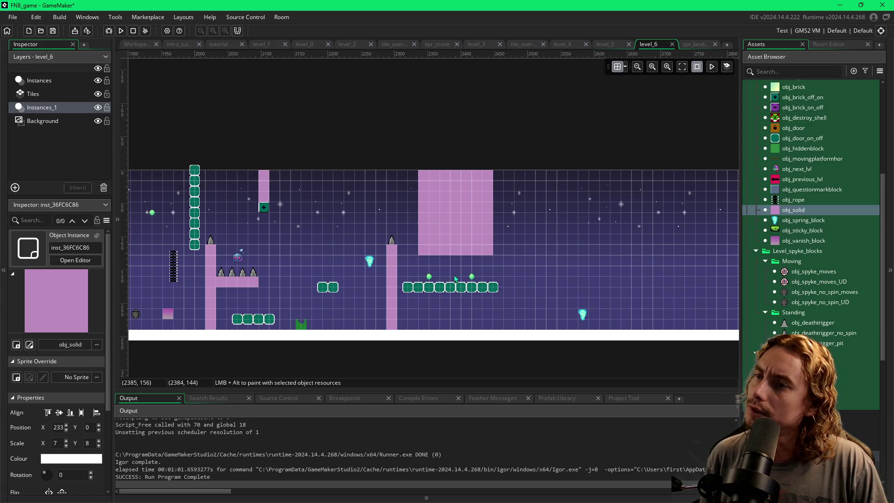
pyautogui.click(584, 316)
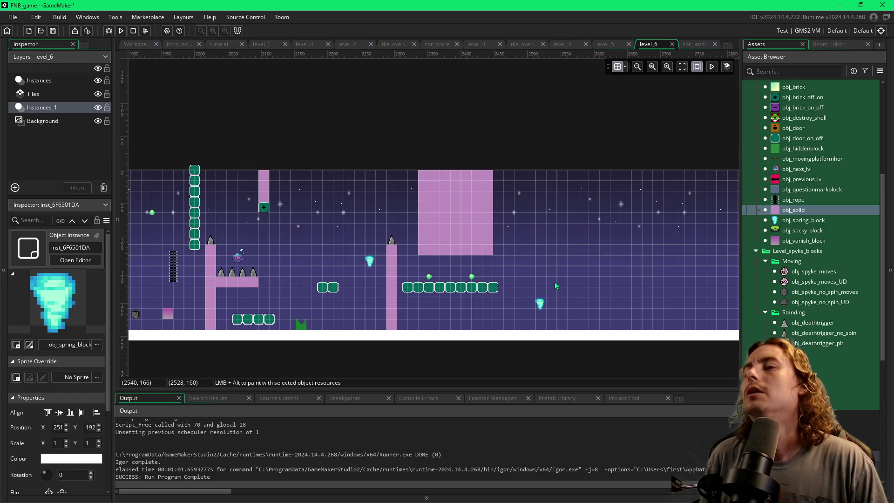
pyautogui.press('F5')
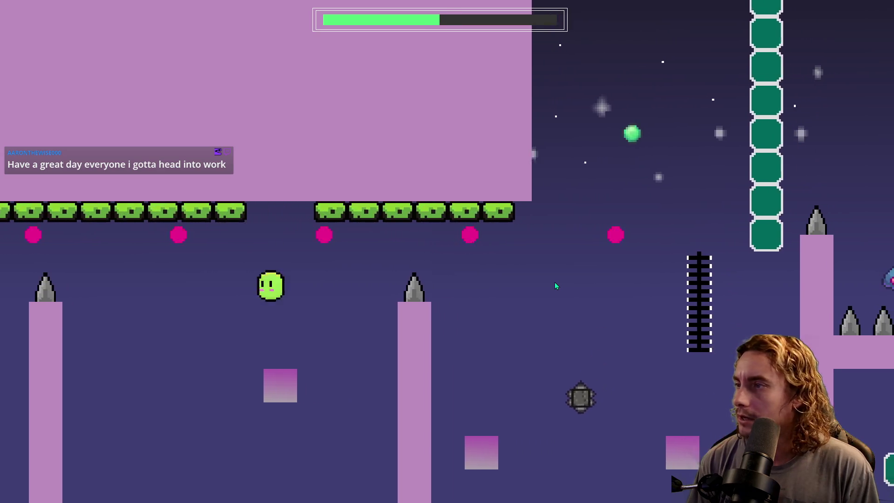
# Step: Jump the slime through the new section, past the on/off orbs and over the pink pillar
pyautogui.press('space')
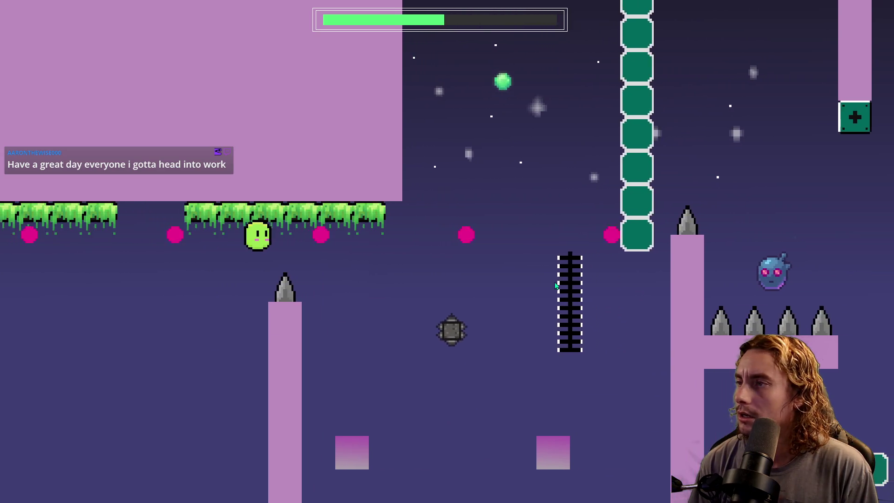
pyautogui.press('space')
pyautogui.press('space')
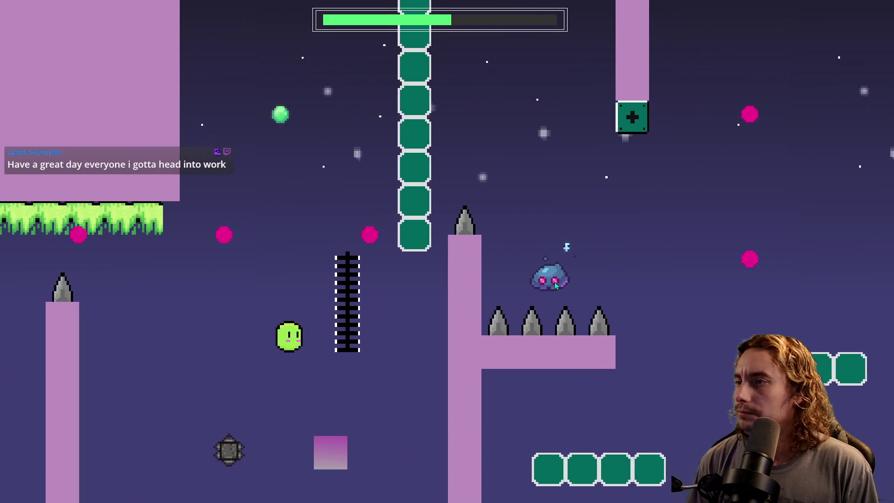
pyautogui.press('space')
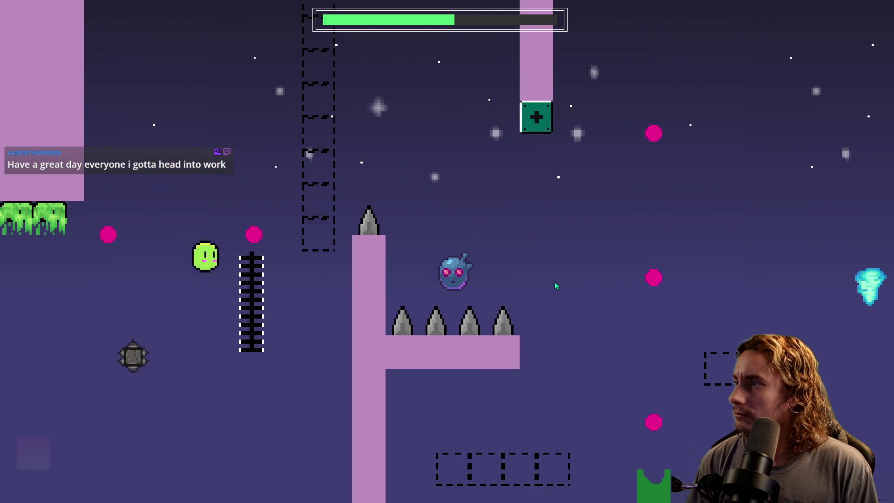
pyautogui.press('space')
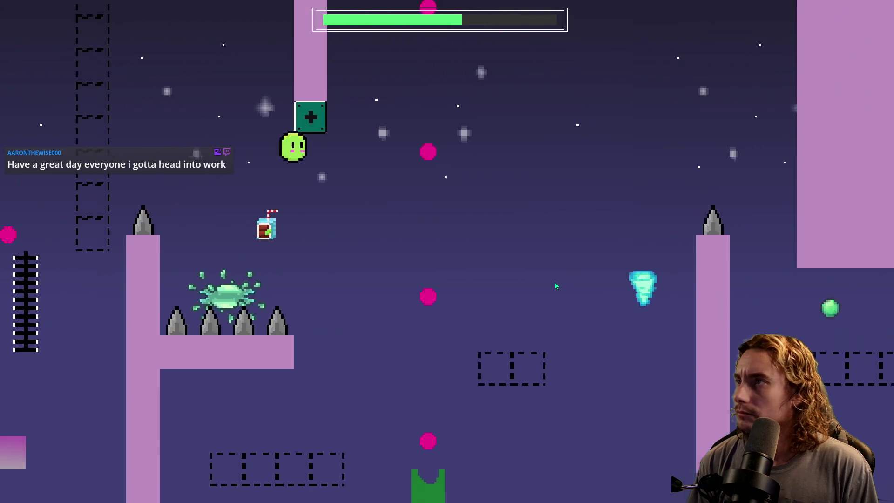
pyautogui.press('space')
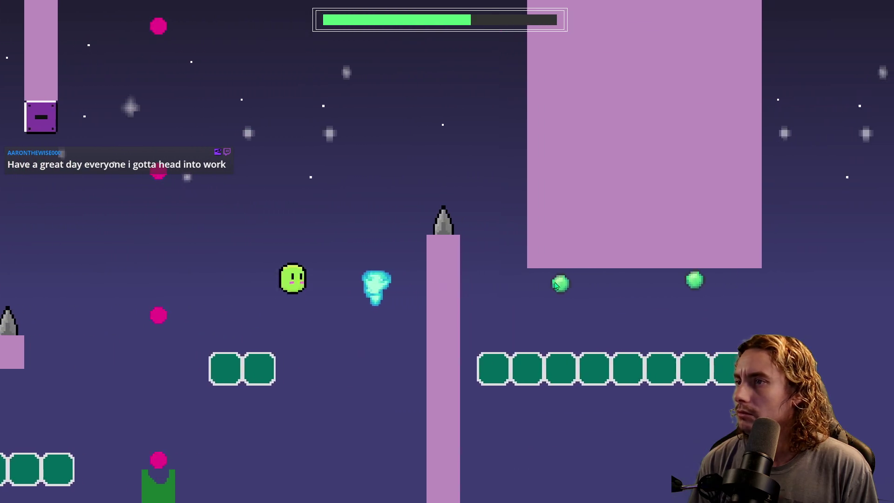
pyautogui.press('space')
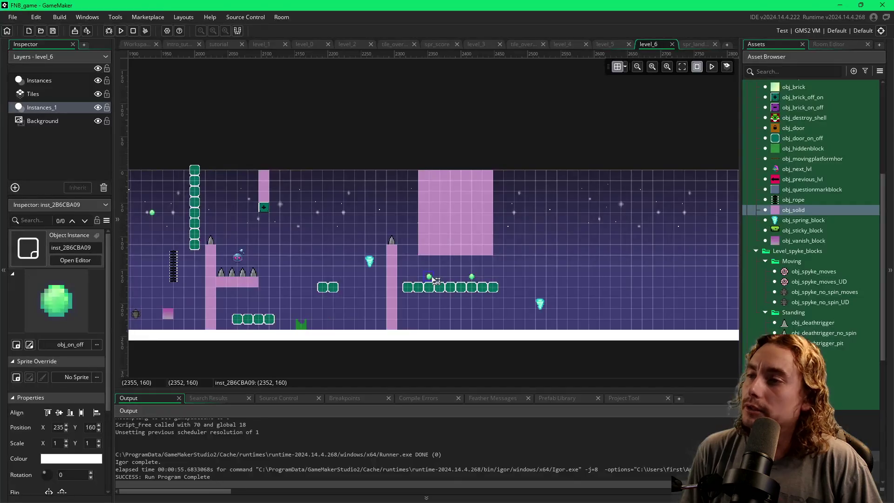
# Step: Drag both on/off orbs down 4 px onto the platform blocks, then relaunch the playtest
pyautogui.click(624, 66)
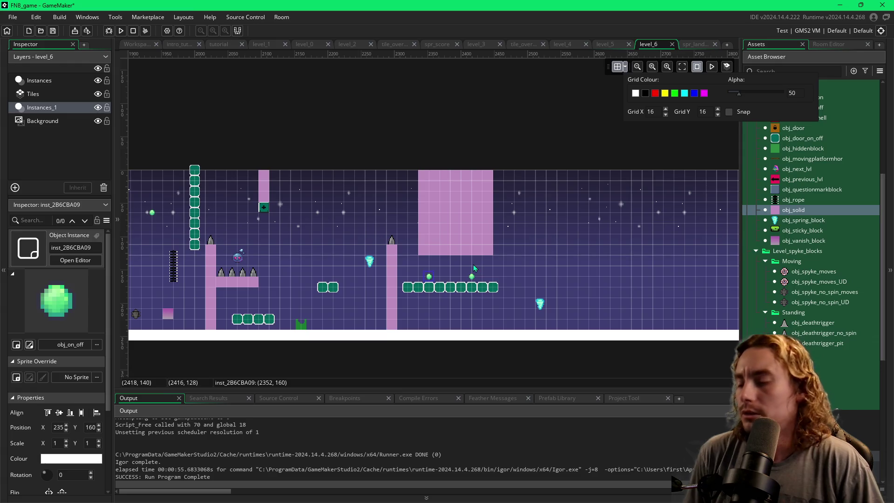
pyautogui.scroll(4, 473, 264)
pyautogui.click(382, 296)
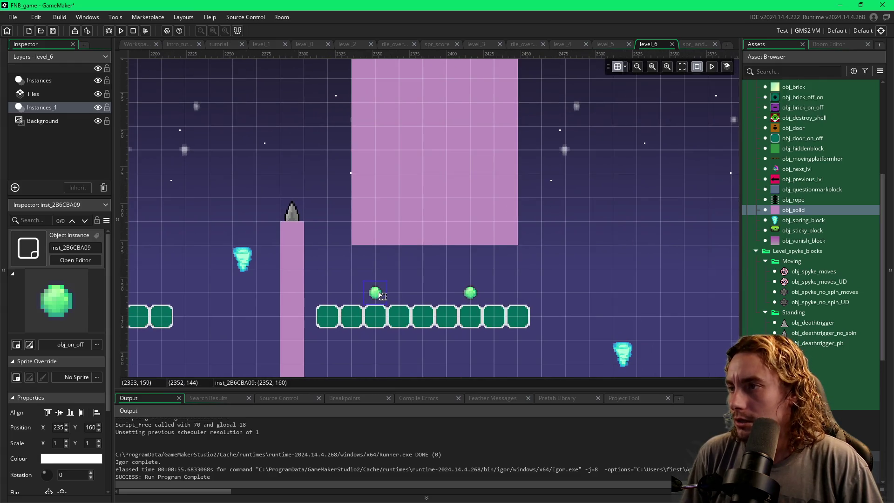
pyautogui.moveTo(382, 296); pyautogui.dragTo(381, 302)
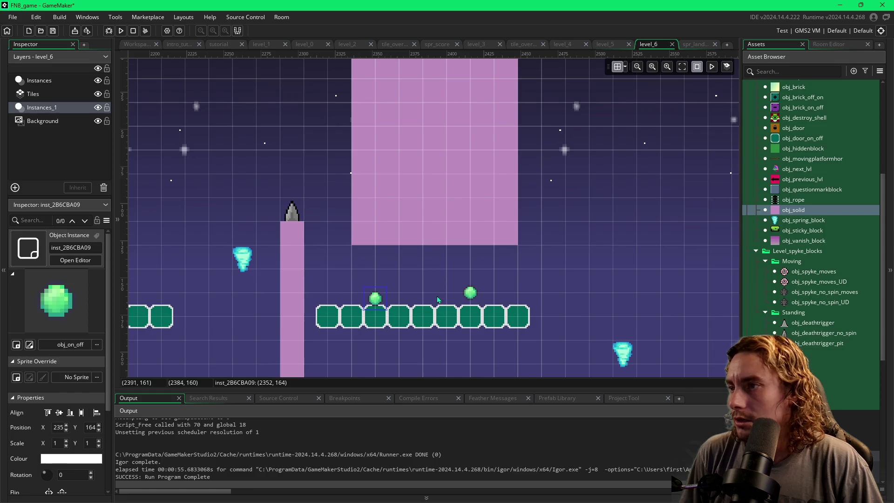
pyautogui.moveTo(472, 293); pyautogui.dragTo(472, 299)
pyautogui.press('F5')
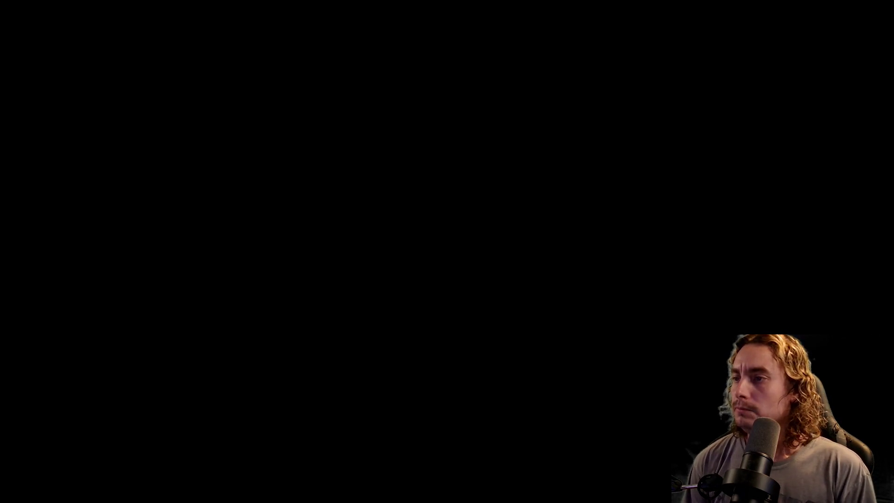
# Step: Jump the slime past the spiked pillars, flip gravity through the ceiling section, and bounce over the tornado
pyautogui.press('space')
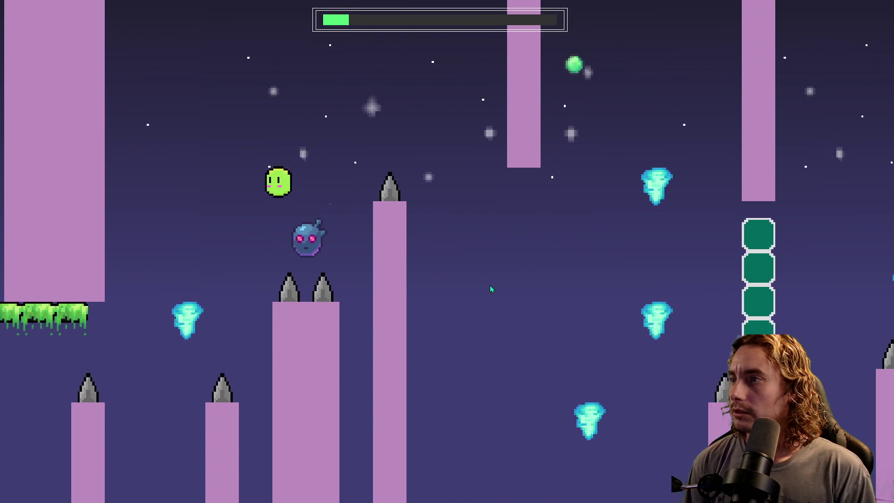
pyautogui.press('space')
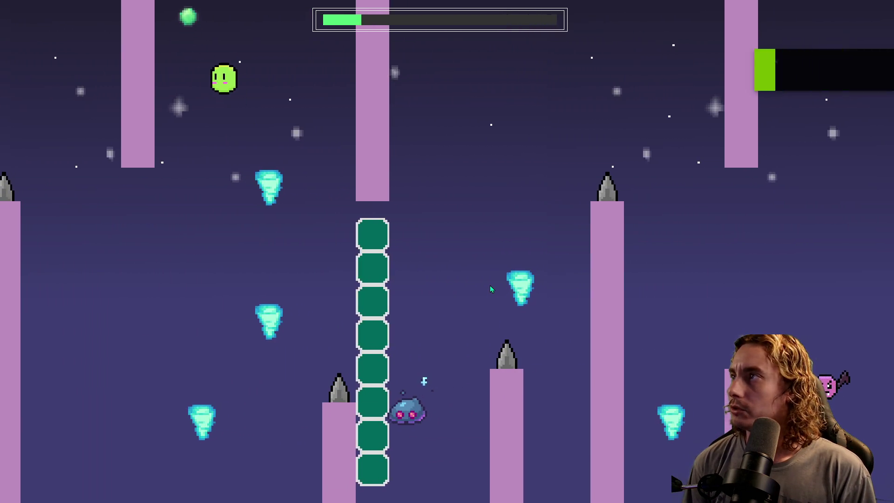
pyautogui.press('space')
pyautogui.press('space')
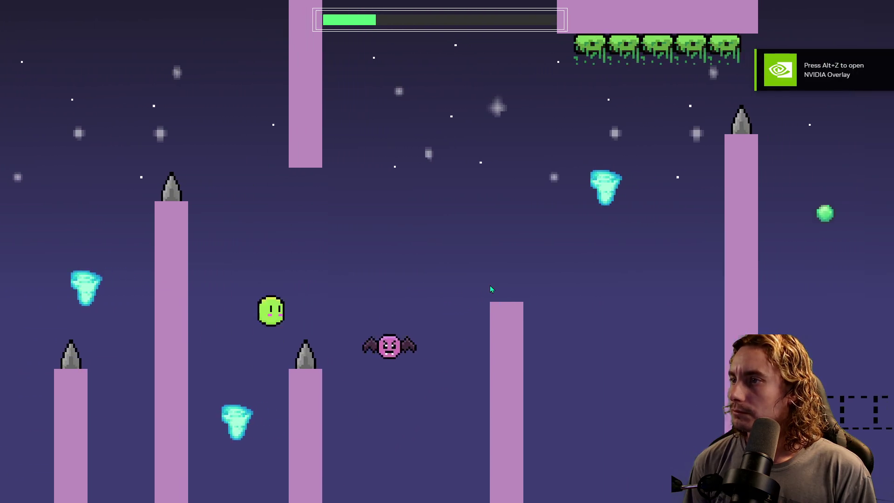
pyautogui.press('space')
pyautogui.press('space')
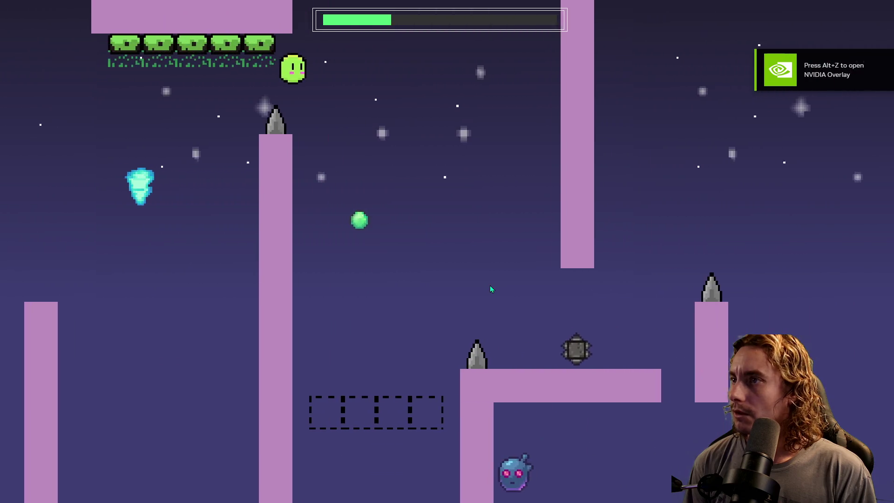
pyautogui.press('space')
pyautogui.press('space')
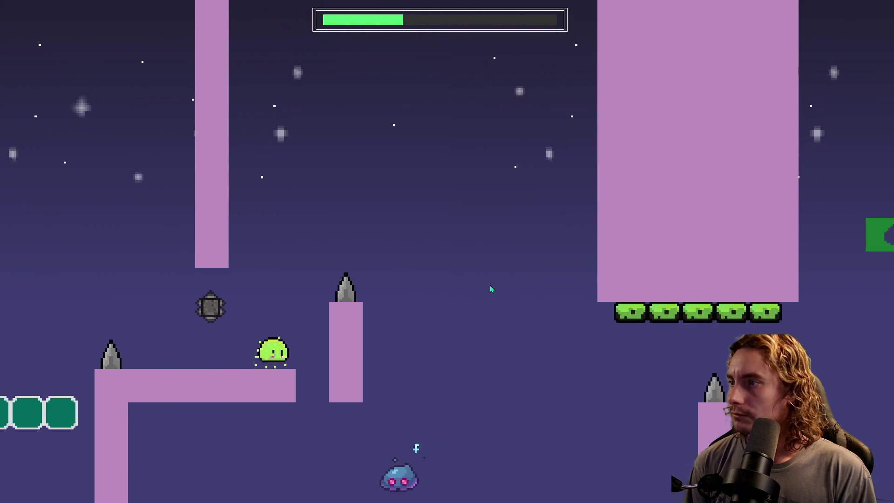
pyautogui.press('space')
pyautogui.press('space')
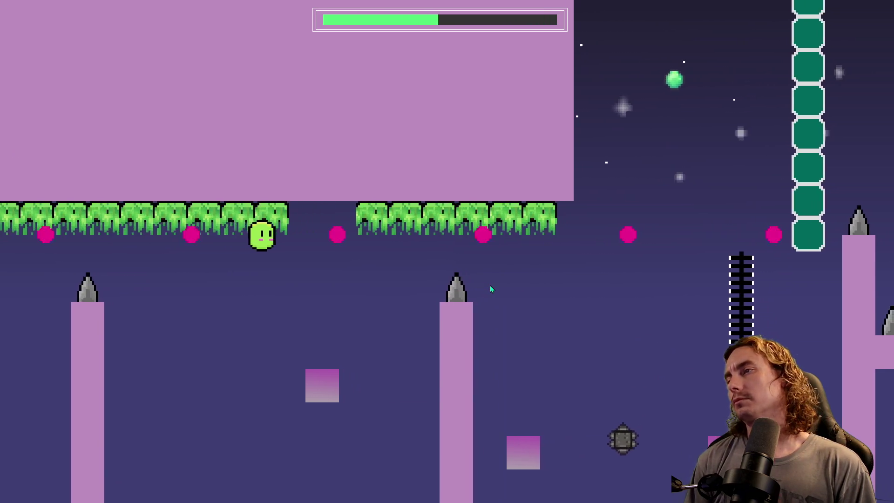
pyautogui.press('space')
pyautogui.press('space')
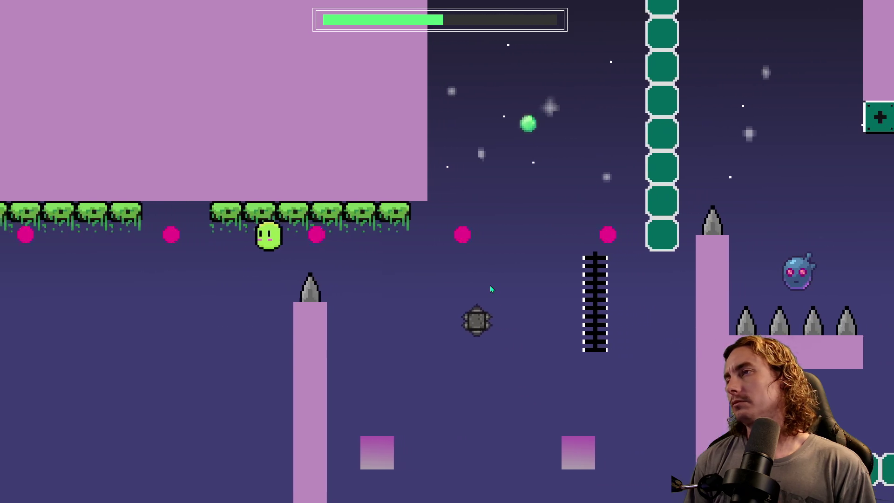
pyautogui.press('space')
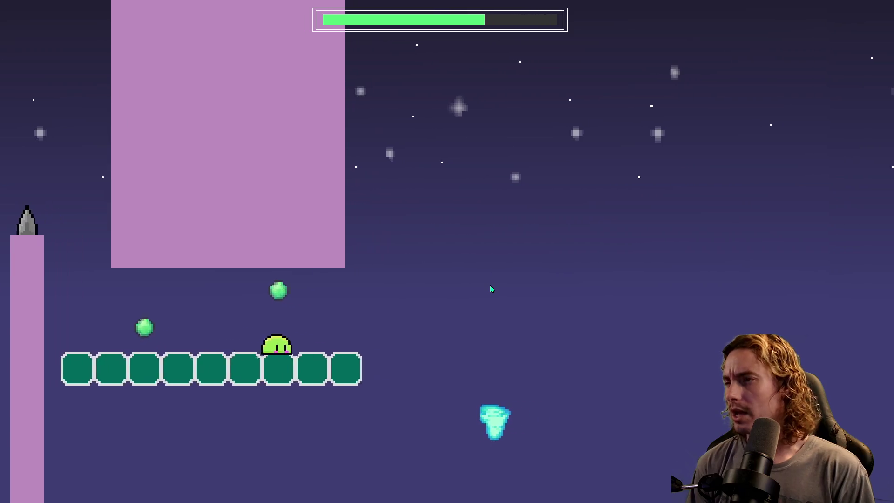
pyautogui.press('space')
pyautogui.press('space')
pyautogui.press('space')
pyautogui.press('space')
pyautogui.press('space')
pyautogui.press('space')
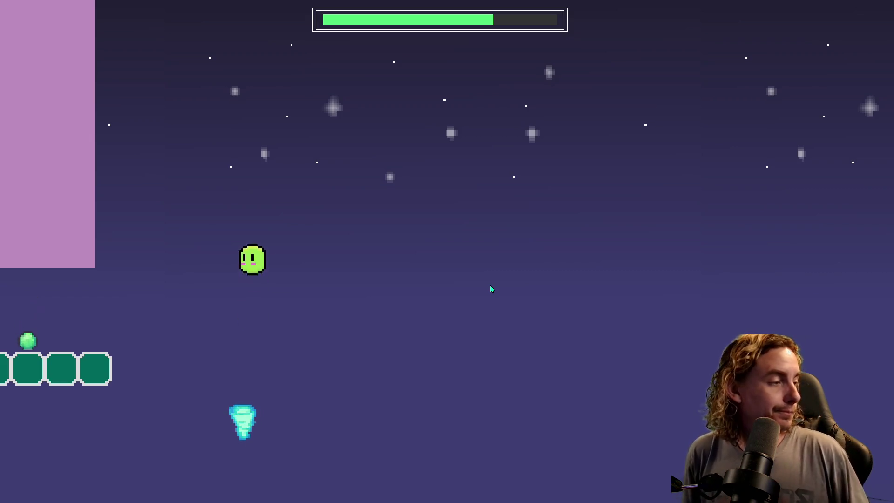
pyautogui.press('space')
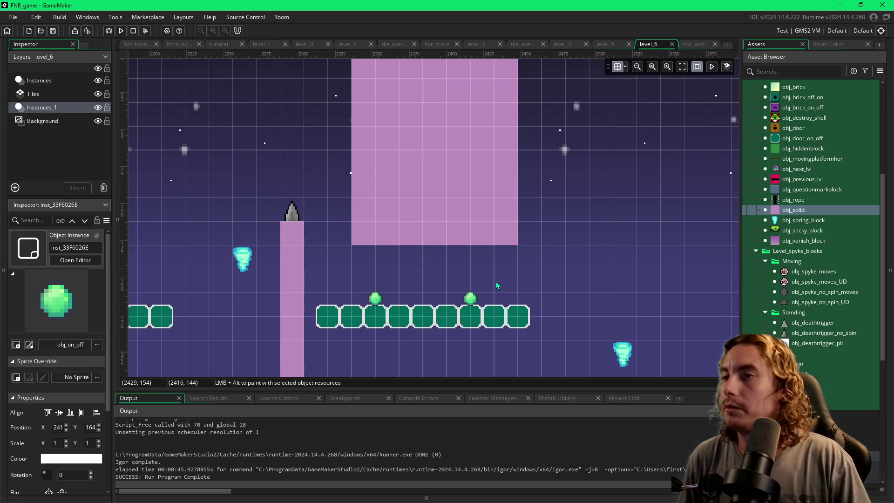
# Step: Delete the cyan crystal pickup to the lower right of the long teal block row
pyautogui.scroll(-3, 650, 242)
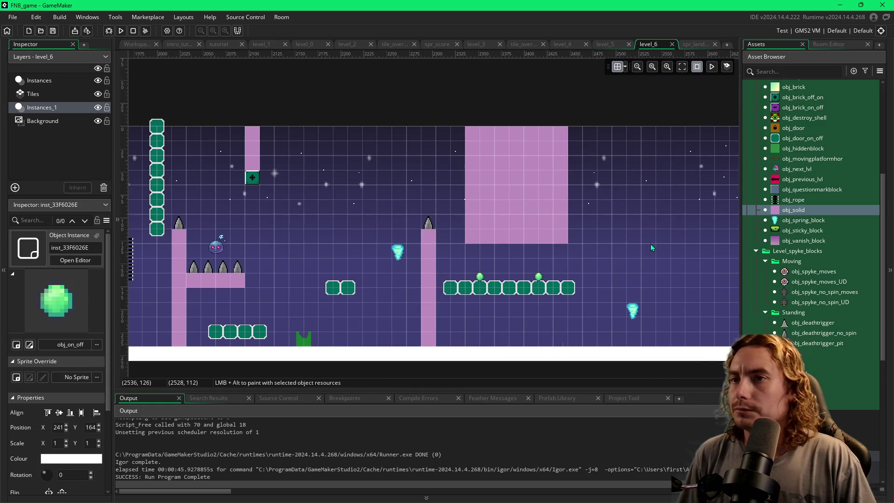
pyautogui.scroll(2, 649, 244)
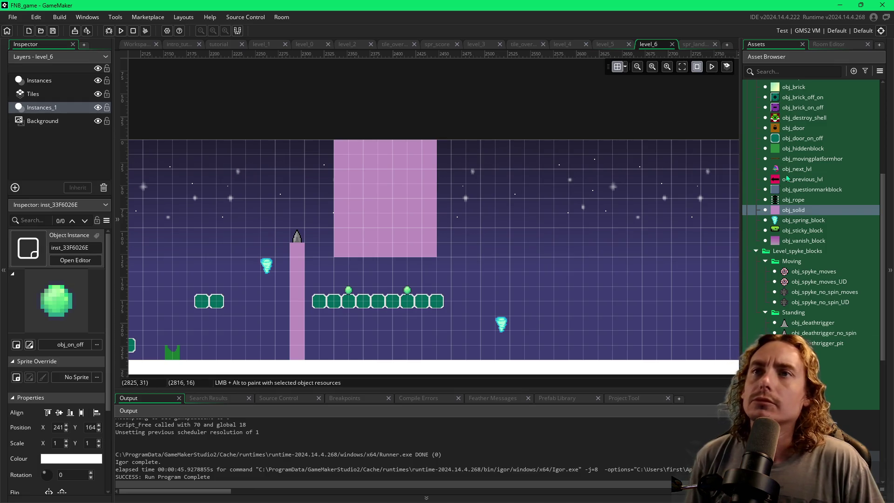
pyautogui.scroll(5, 786, 173)
pyautogui.click(807, 148)
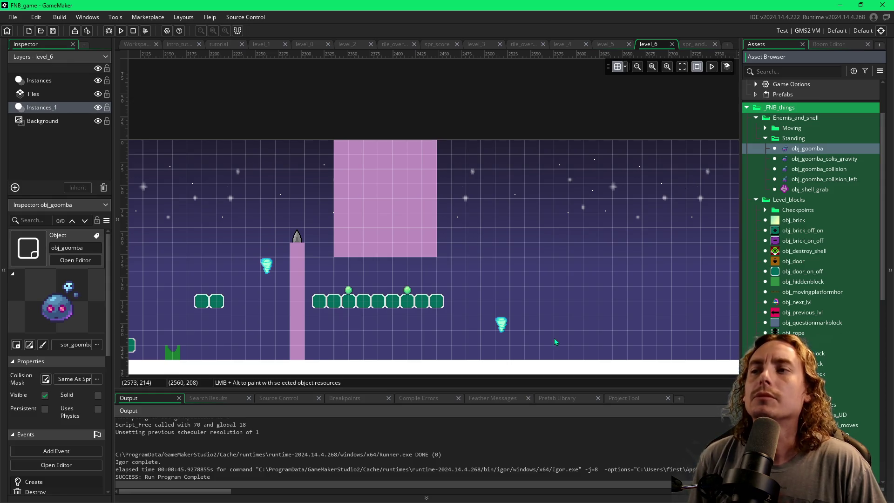
pyautogui.click(503, 325)
pyautogui.press('Delete')
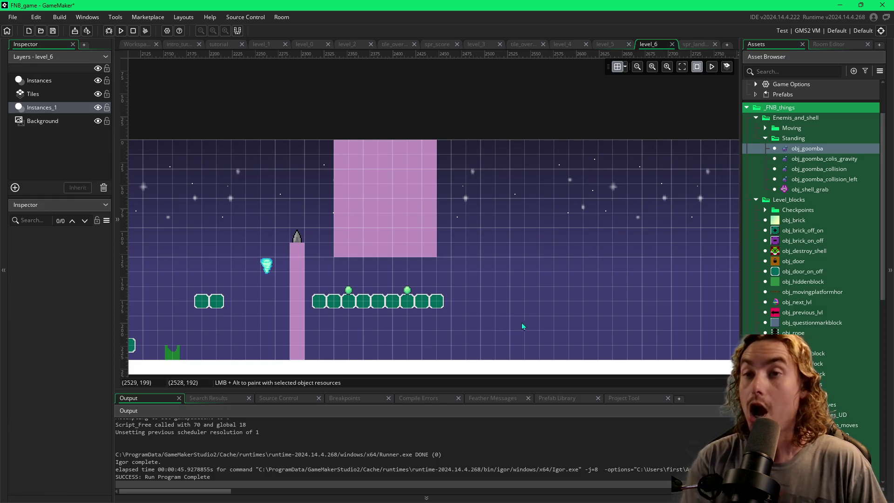
# Step: Place an obj_goomba_collision_left enemy below the teal row's right end and launch a playtest
pyautogui.click(783, 170)
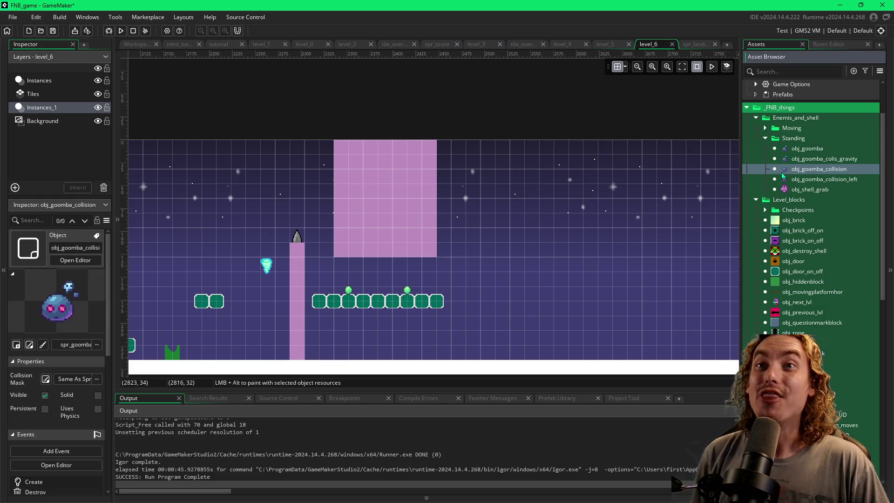
pyautogui.click(786, 183)
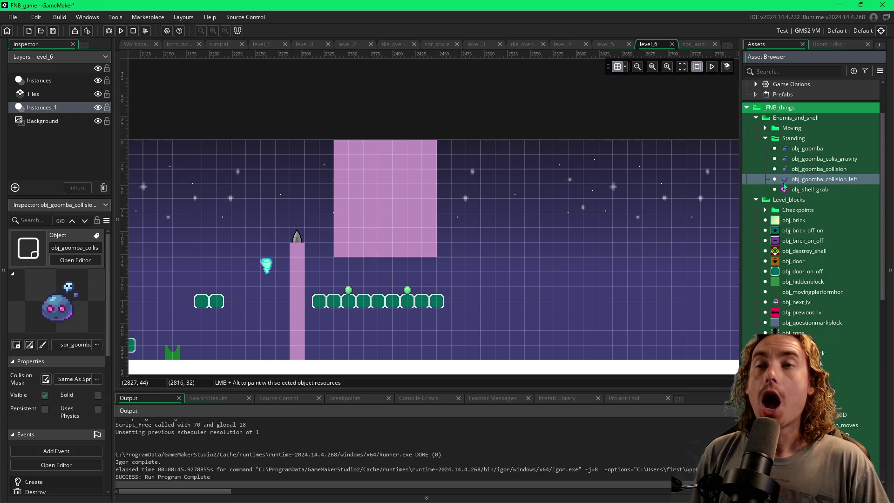
pyautogui.keyDown('alt'); pyautogui.click(449, 327); pyautogui.keyUp('alt')
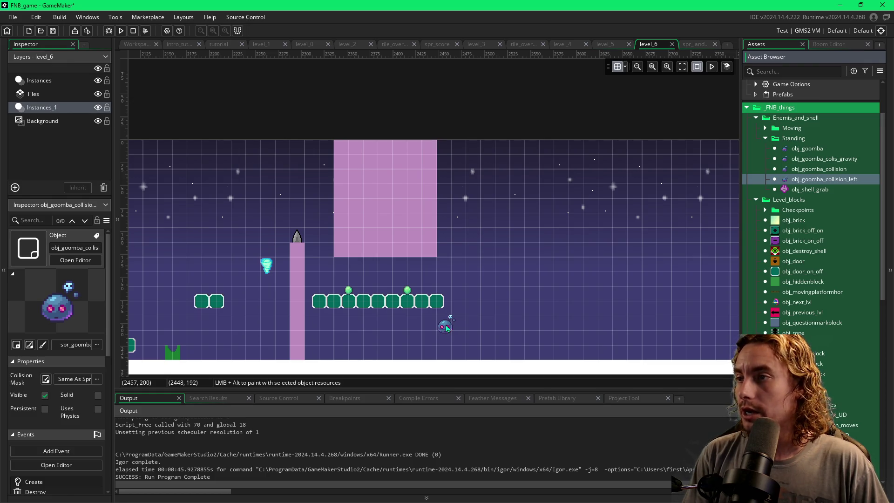
pyautogui.click(438, 325)
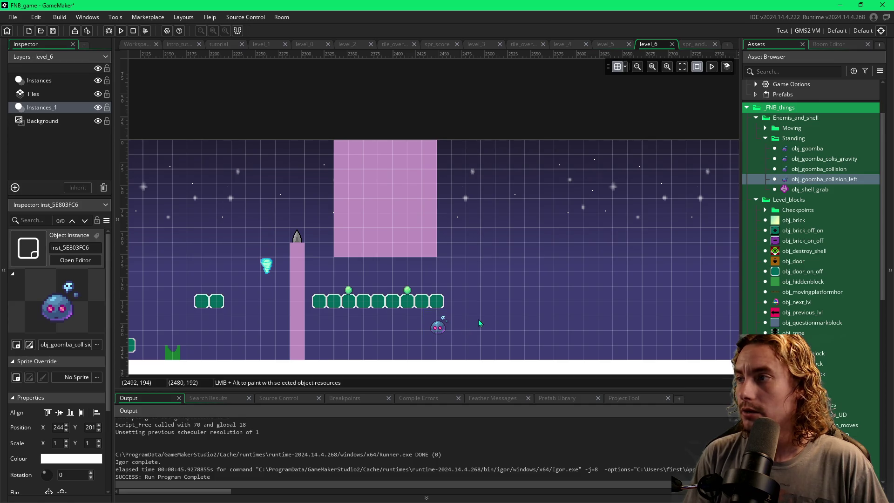
pyautogui.press('F5')
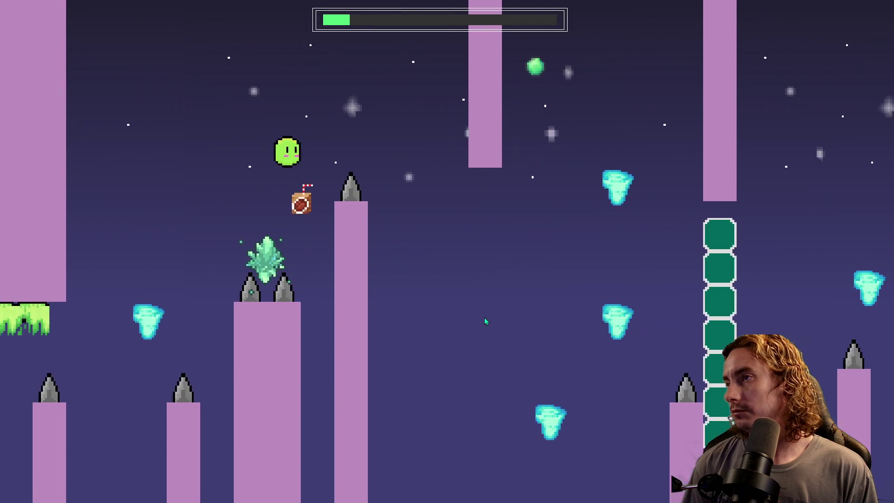
# Step: Jump the blob over the spiked pillars and goomba, then flip between floor and ceiling until it dies
pyautogui.press('space')
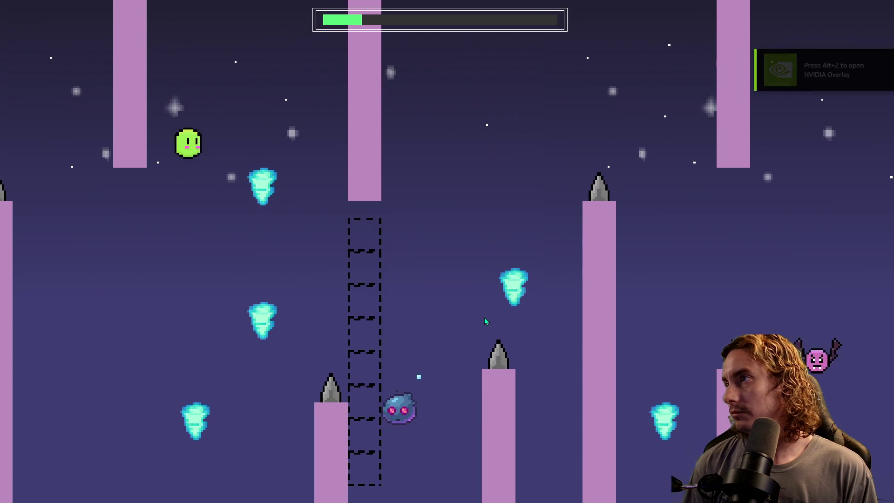
pyautogui.press('space')
pyautogui.press('space')
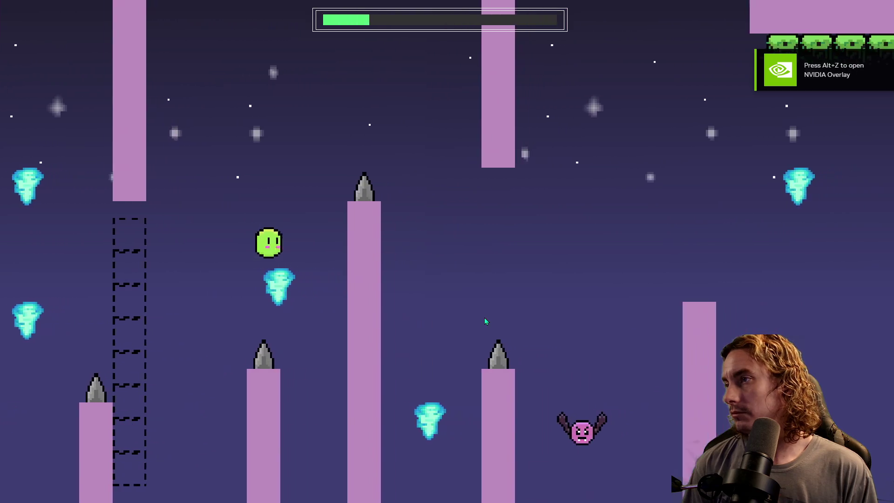
pyautogui.press('space')
pyautogui.press('space')
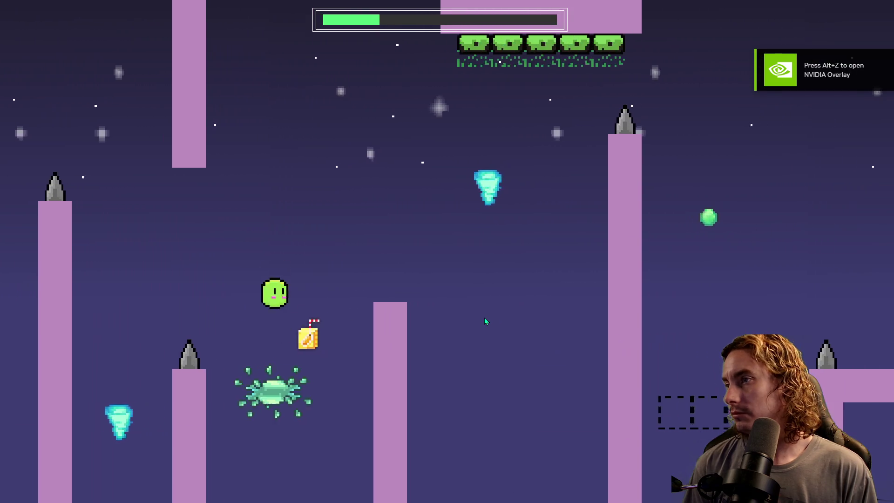
pyautogui.press('space')
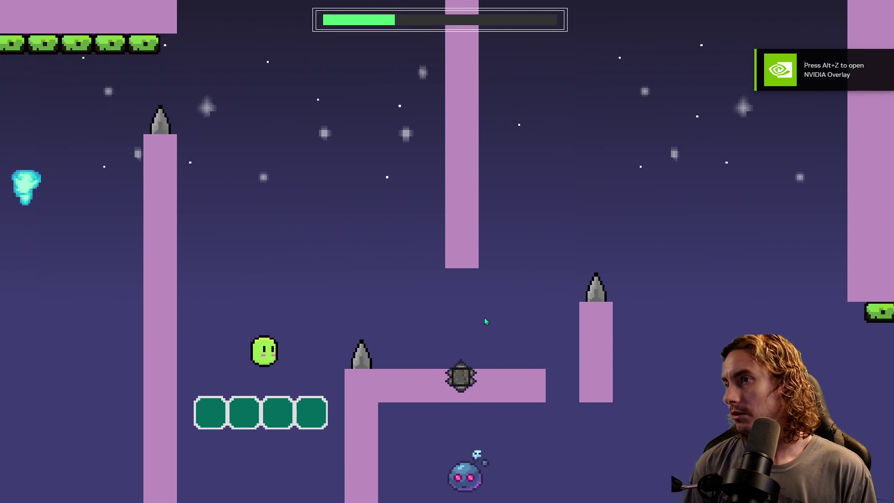
pyautogui.press('space')
pyautogui.press('space')
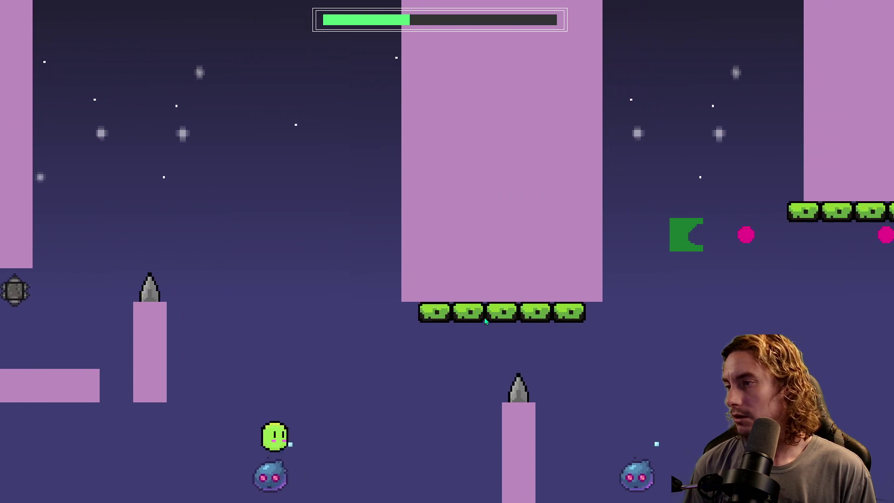
pyautogui.press('space')
pyautogui.press('space')
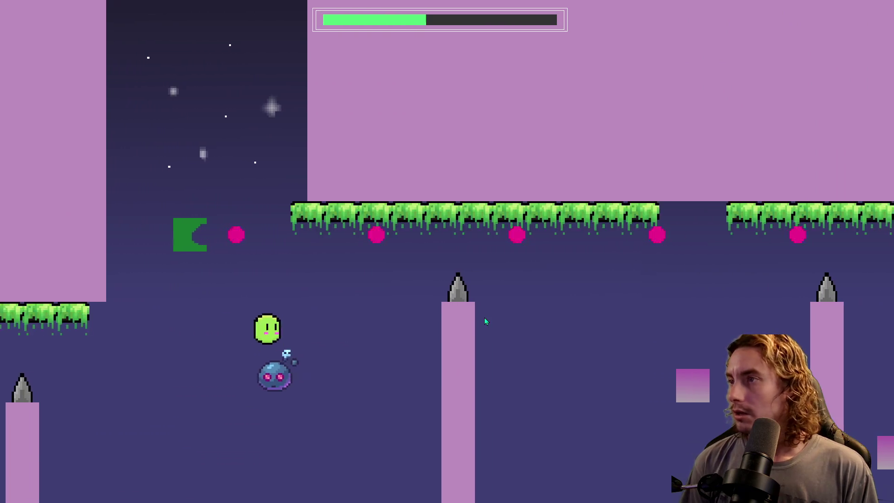
pyautogui.press('space')
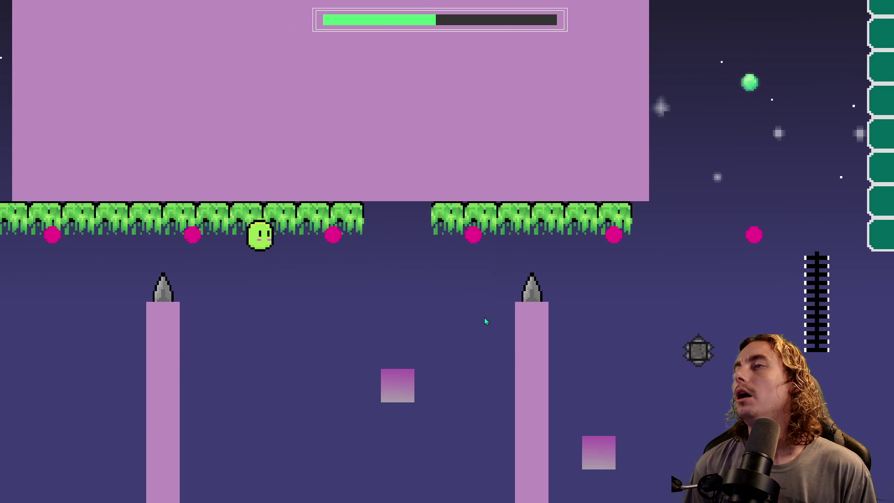
pyautogui.press('space')
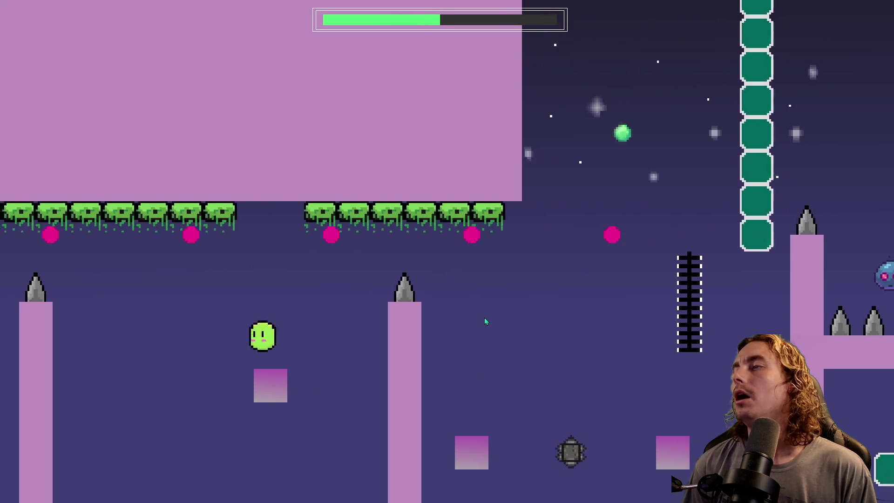
pyautogui.press('space')
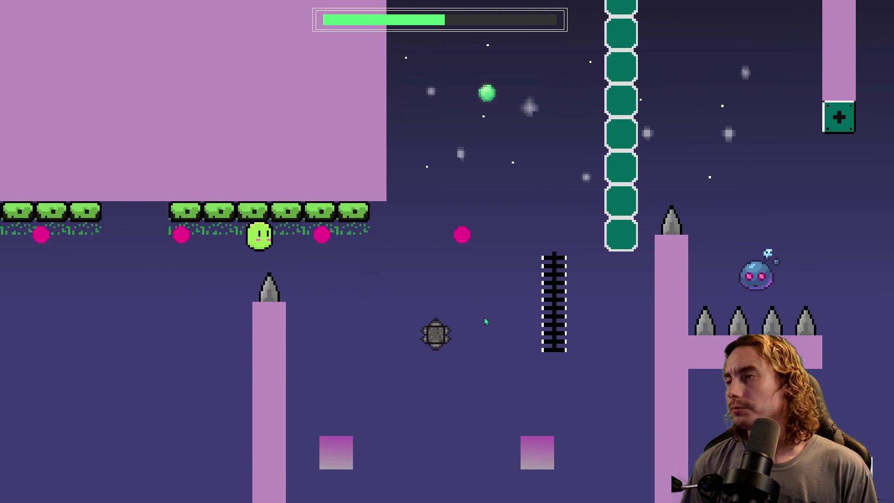
pyautogui.press('space')
pyautogui.press('space')
pyautogui.press('space')
pyautogui.press('space')
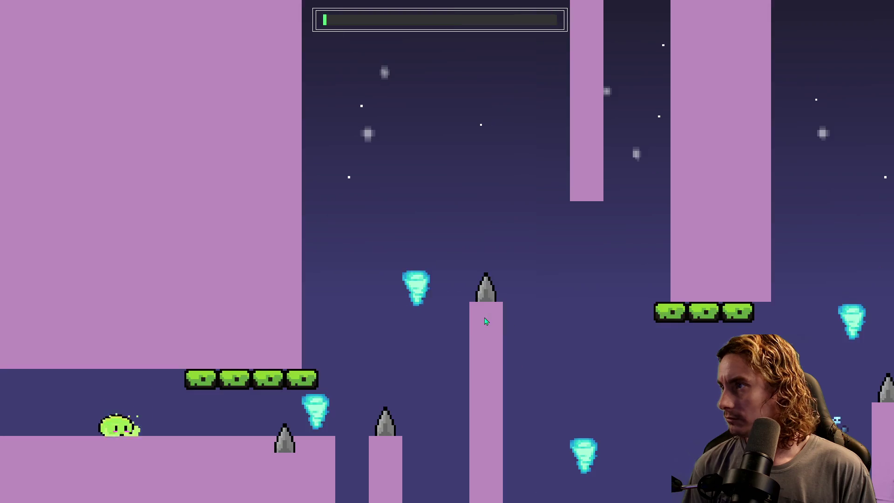
# Step: After the restart, flip the character past the enemy and spiked pillars onto a pillar top
pyautogui.press('space')
pyautogui.press('space')
pyautogui.press('space')
pyautogui.press('space')
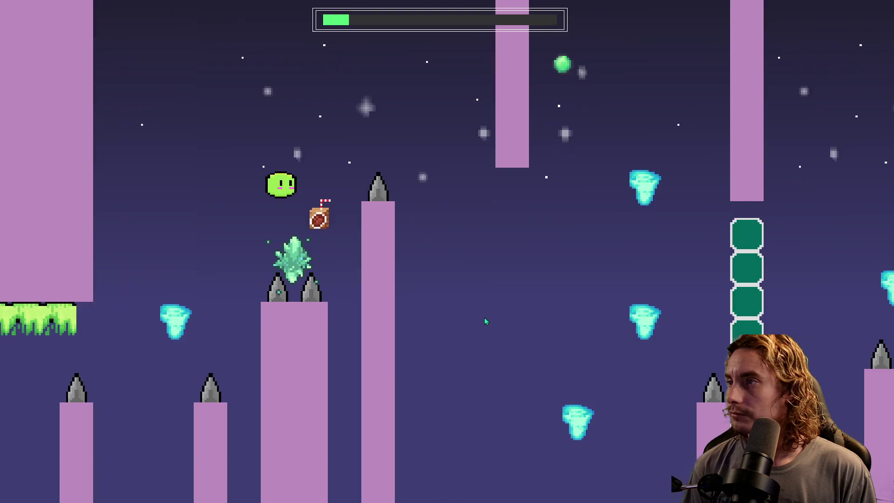
pyautogui.press('space')
pyautogui.press('space')
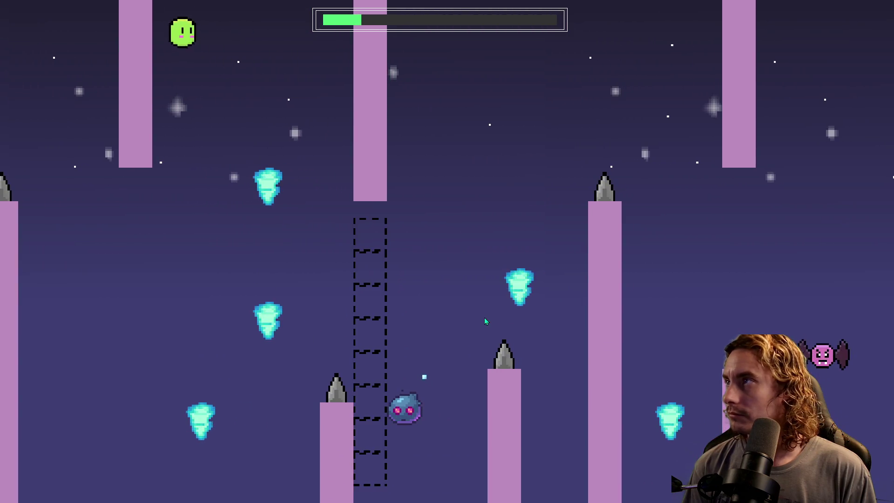
pyautogui.press('space')
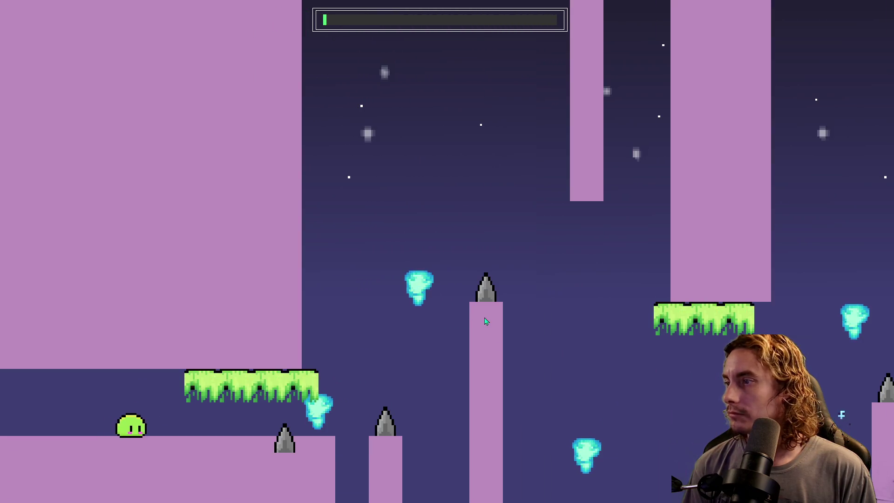
pyautogui.press('space')
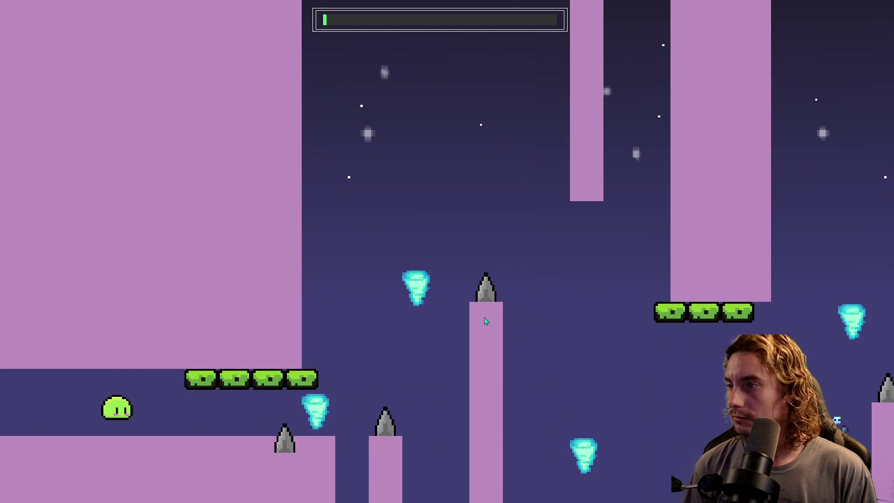
pyautogui.press('space')
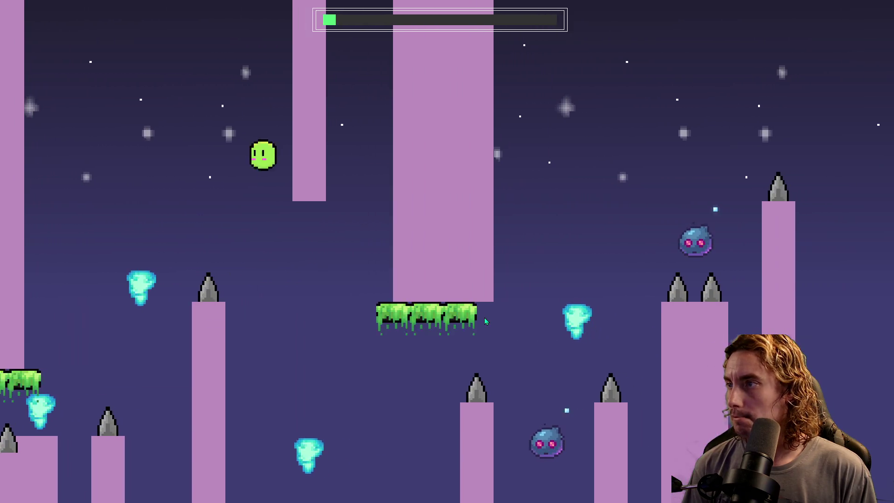
pyautogui.press('space')
pyautogui.press('space')
pyautogui.press('space')
pyautogui.press('space')
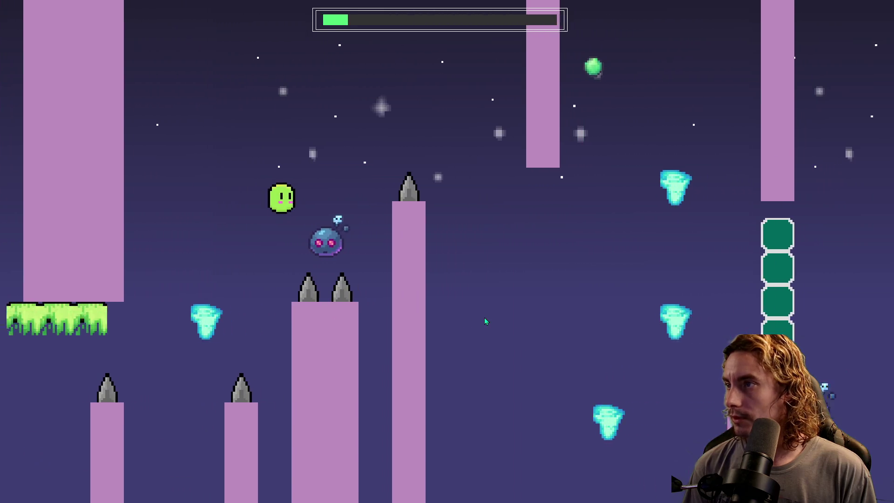
pyautogui.press('space')
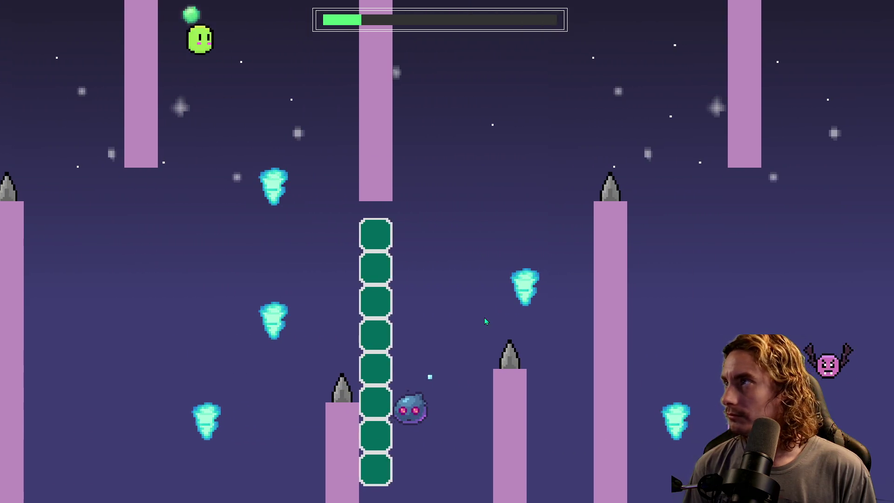
pyautogui.press('space')
pyautogui.press('space')
pyautogui.press('space')
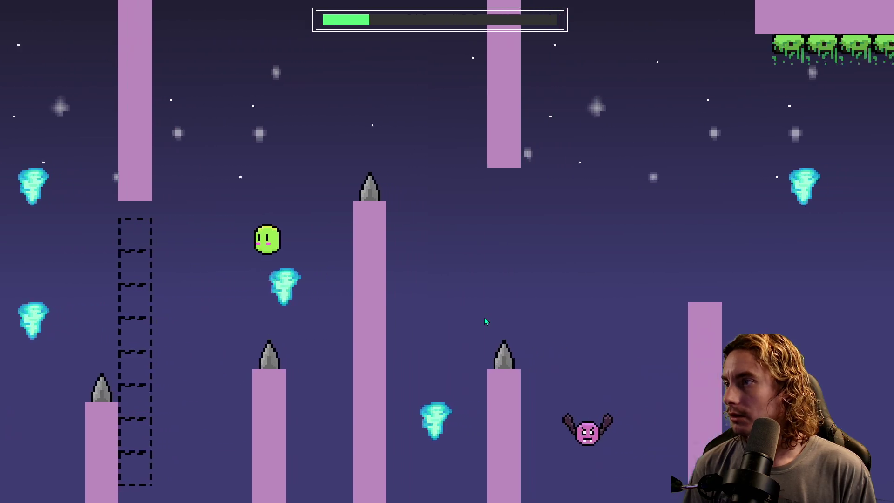
pyautogui.press('space')
pyautogui.press('space')
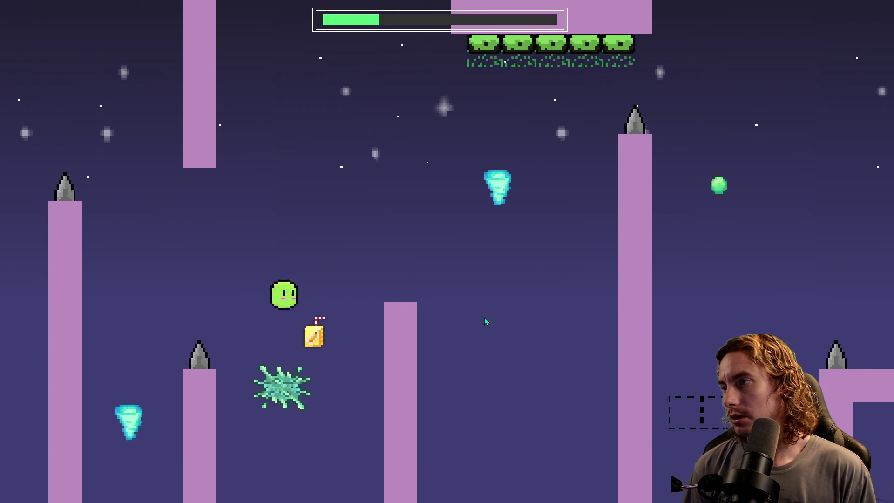
pyautogui.press('space')
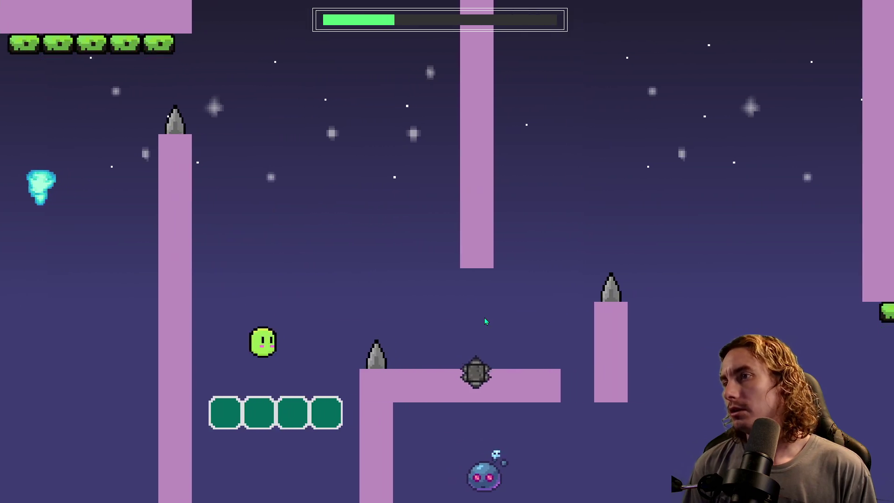
pyautogui.press('space')
pyautogui.press('space')
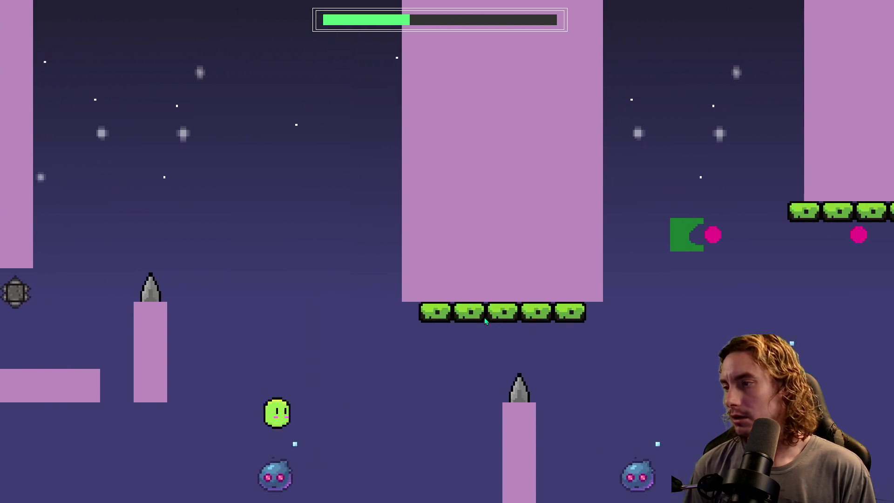
pyautogui.press('space')
pyautogui.press('space')
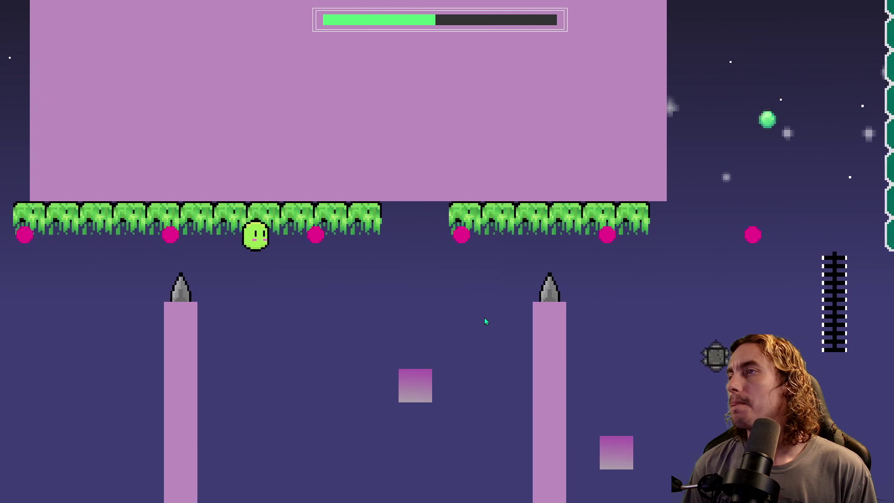
# Step: Weave the character around the saw column, over the spiked ledge, and onto the blue enemy
pyautogui.press('space')
pyautogui.press('space')
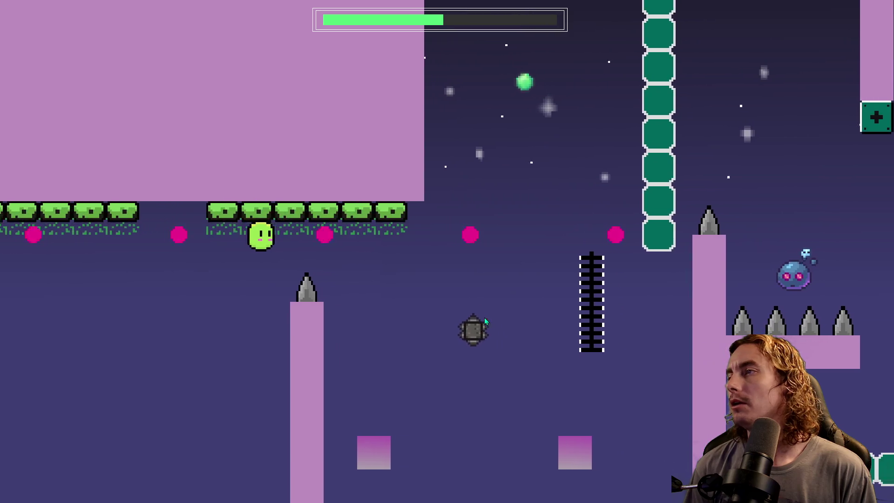
pyautogui.press('space')
pyautogui.press('space')
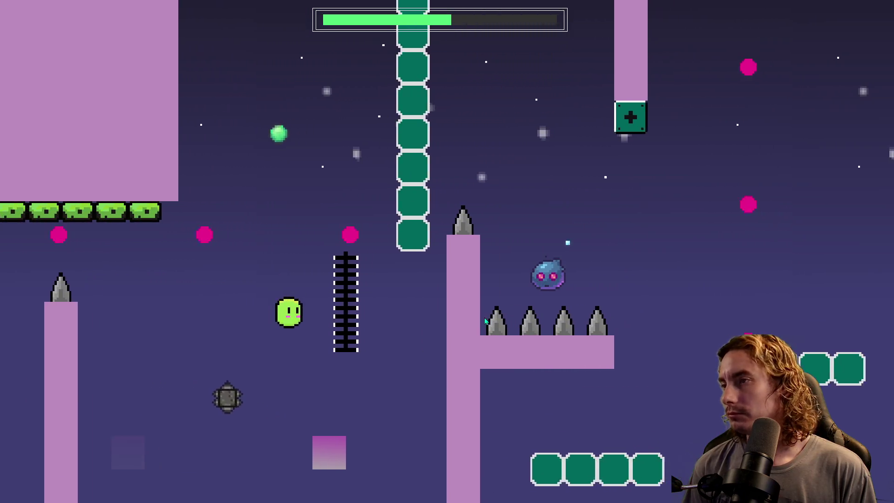
pyautogui.press('space')
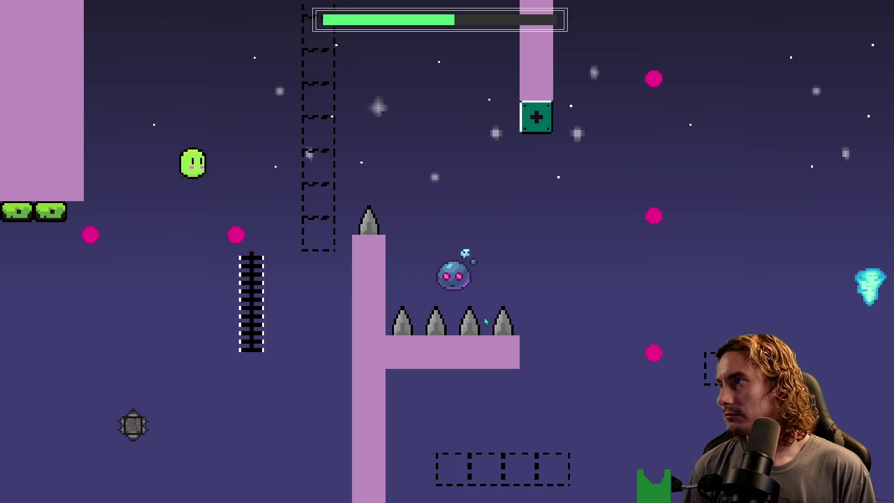
pyautogui.press('space')
pyautogui.press('space')
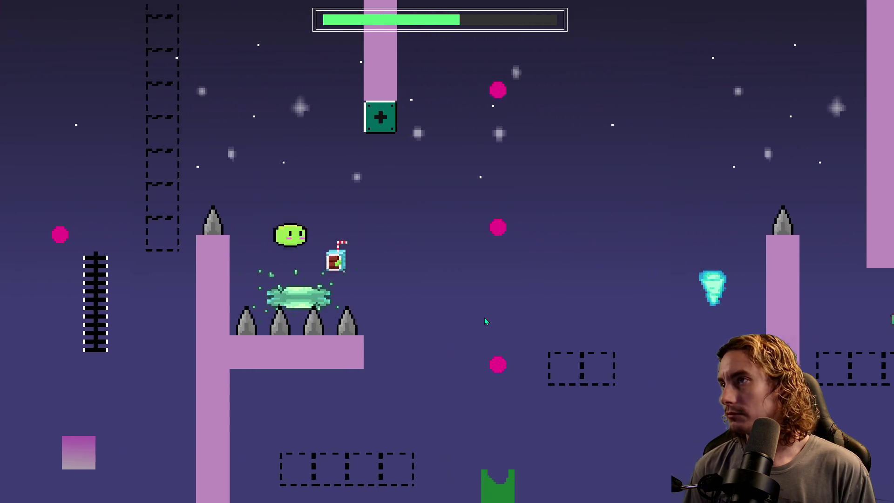
pyautogui.press('space')
pyautogui.press('space')
pyautogui.press('space')
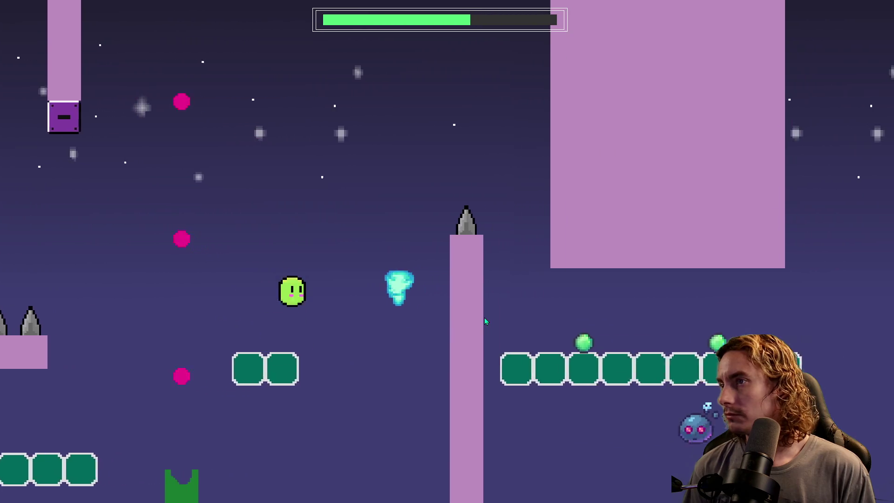
pyautogui.press('space')
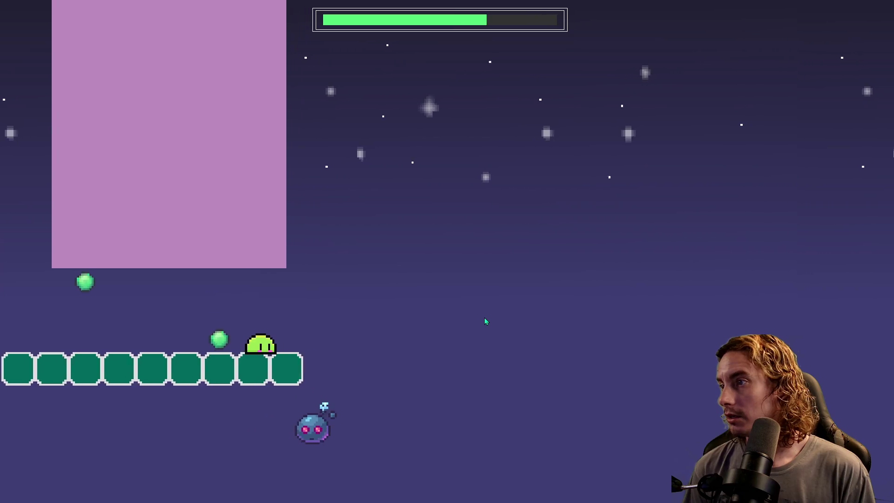
pyautogui.press('space')
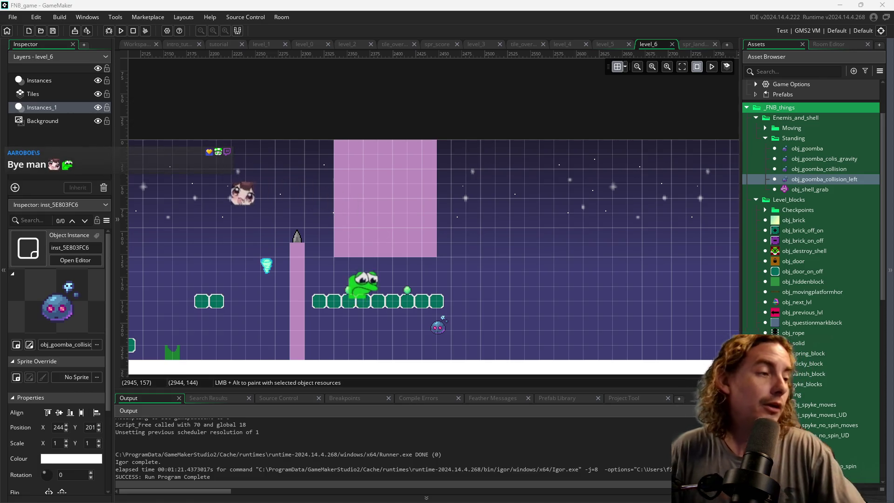
# Step: Exit GameMaker and confirm the exit prompt
pyautogui.click(883, 4)
pyautogui.click(479, 275)
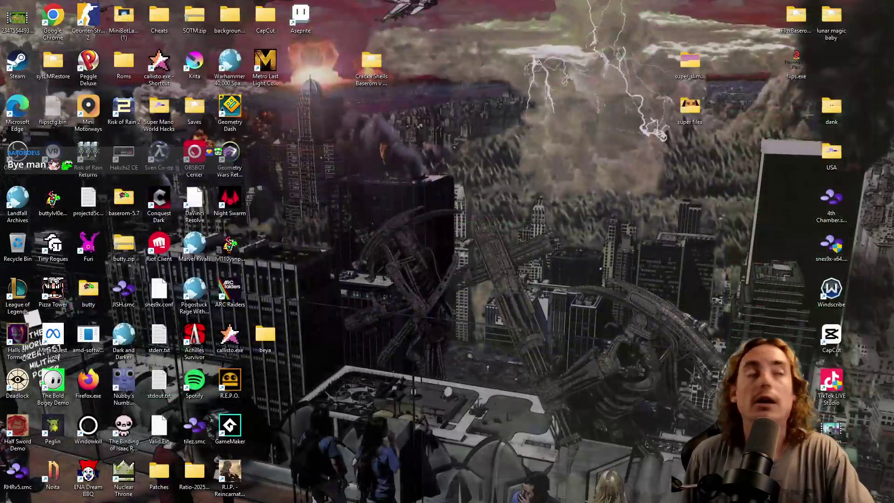